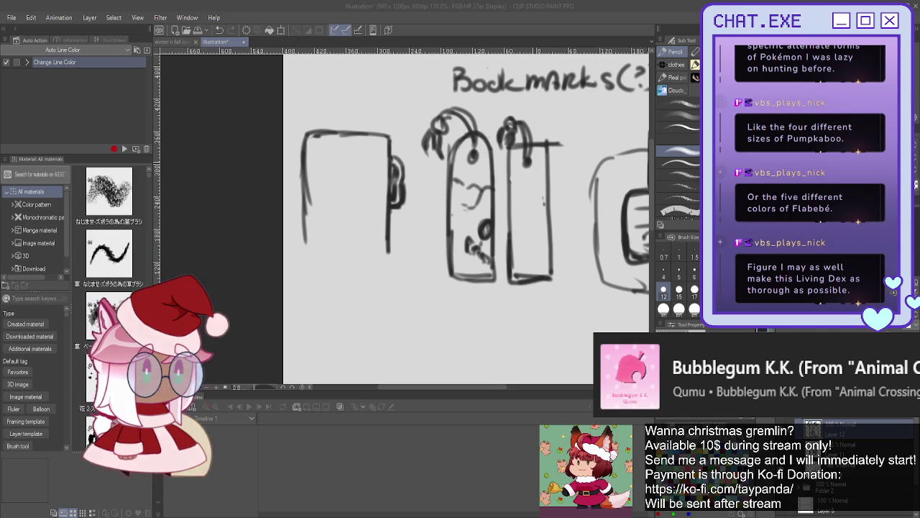
Step: Re-ink the third bookmark's right, bottom and left edges and add a doodle inside
drag(549, 213, 548, 165)
mouse_move(536, 282)
mouse_down()
mouse_move(556, 281)
mouse_move(508, 164)
mouse_up()
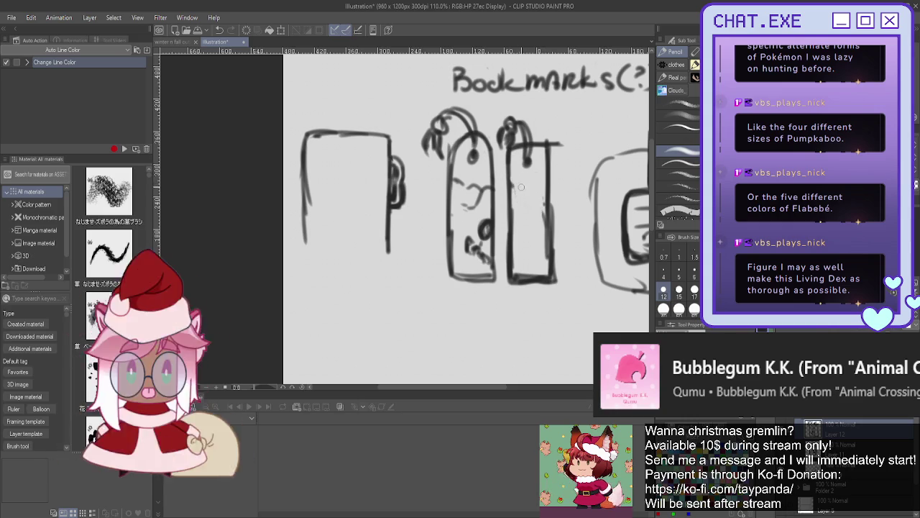
mouse_move(525, 180)
mouse_down()
mouse_move(519, 196)
mouse_move(529, 193)
mouse_move(533, 208)
mouse_move(523, 200)
mouse_move(515, 237)
mouse_move(544, 259)
mouse_move(541, 276)
mouse_up()
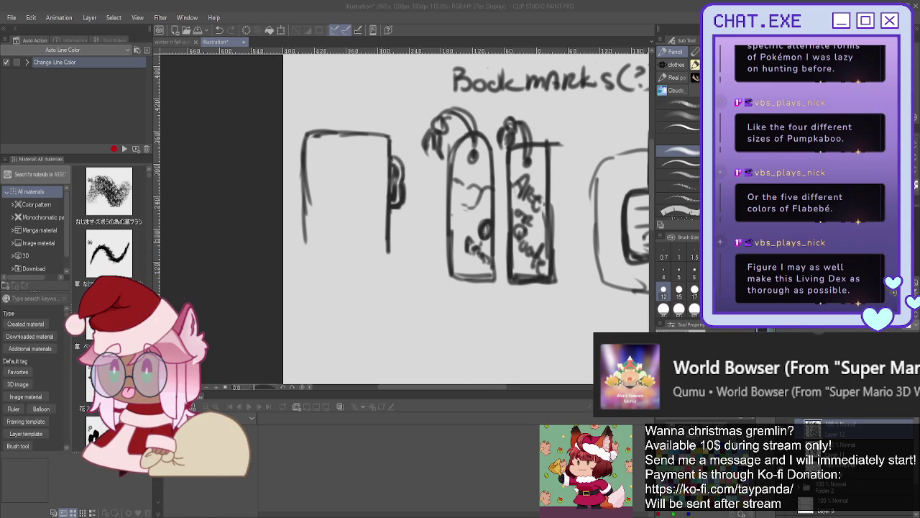
Step: Draw the left bookmark's bottom and inner side, letter 'B' inside, and start its dangling string
drag(305, 248, 389, 248)
drag(317, 243, 317, 143)
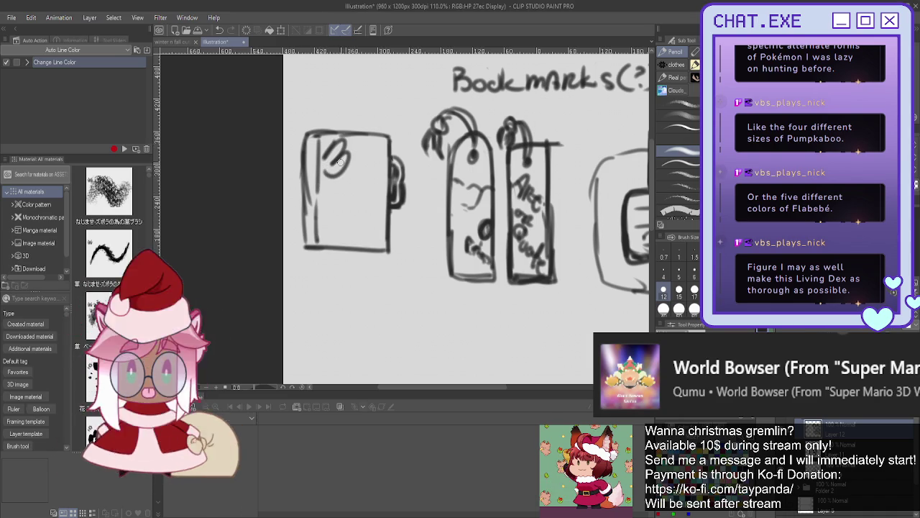
drag(338, 149, 351, 196)
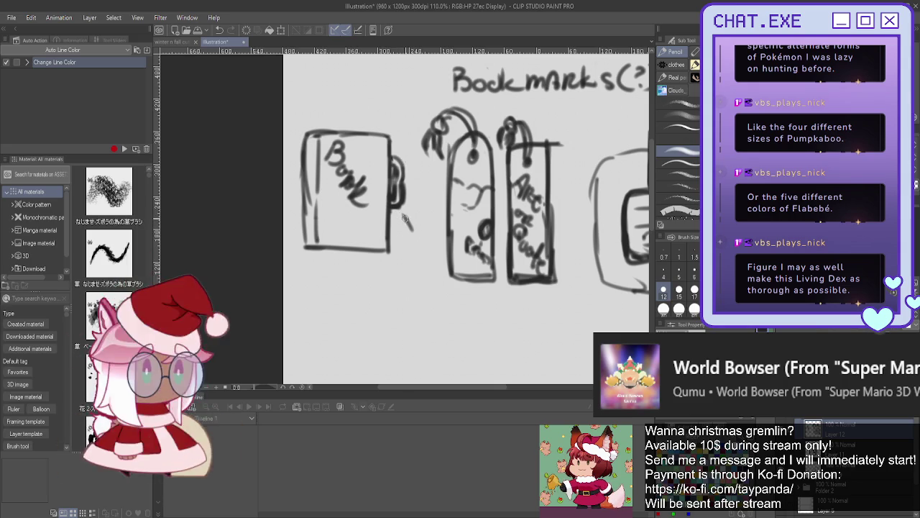
drag(404, 216, 427, 282)
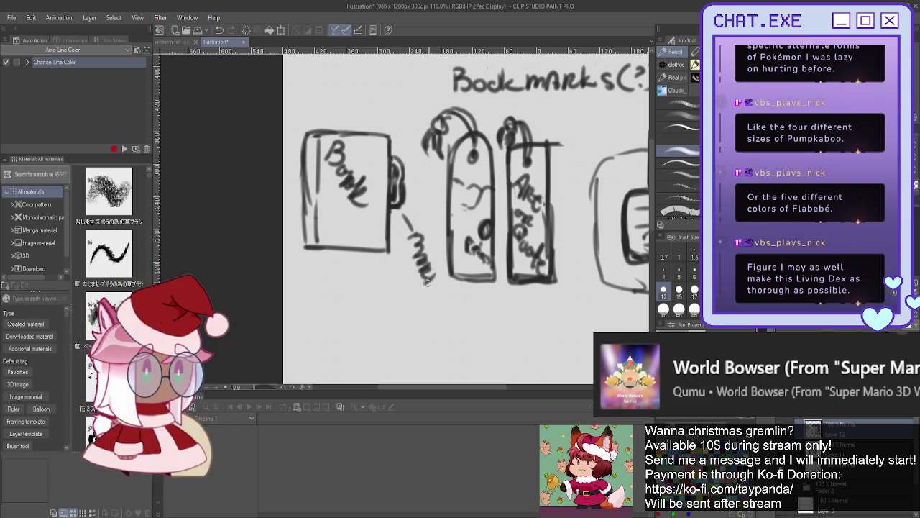
Step: Zoom out from 110% to 50% so the whole redeem ideas page fits on screen
scroll(351, 244, down, 2)
scroll(351, 244, down, 2)
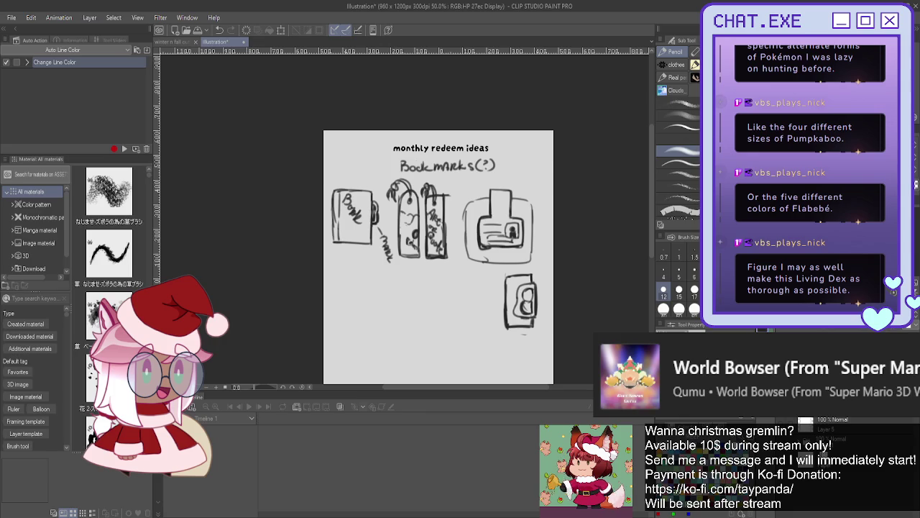
scroll(439, 257, down, 2)
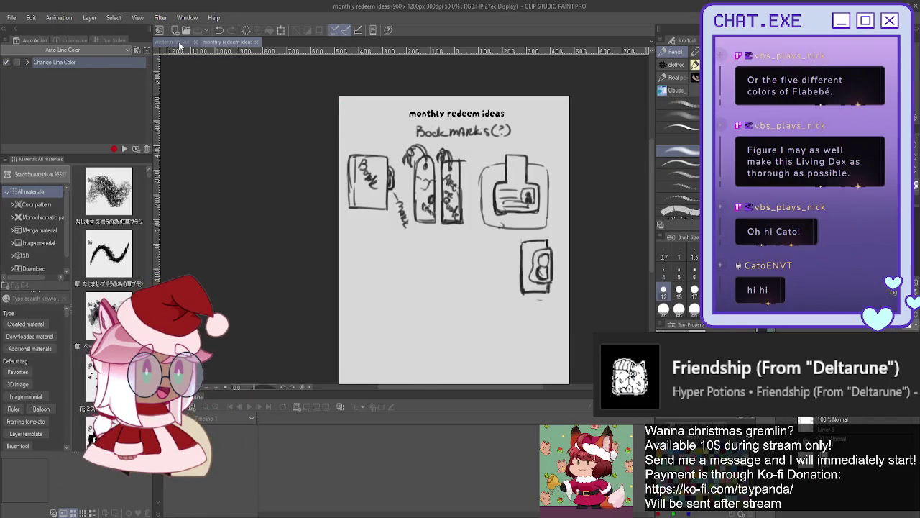
Step: Switch to the 'winter n fall outfits' document
click(179, 42)
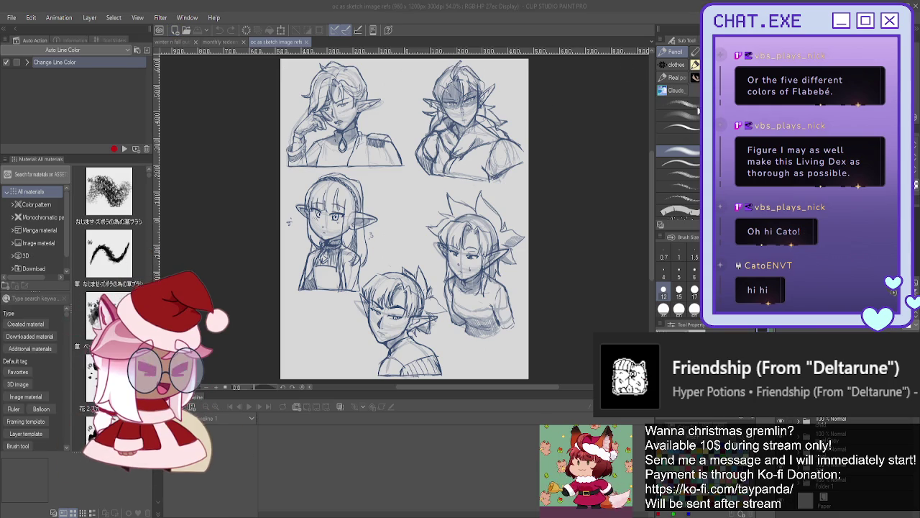
Step: Create two blank canvases, view the elf sketch reference sheet, then return to Illustration2
key(Return)
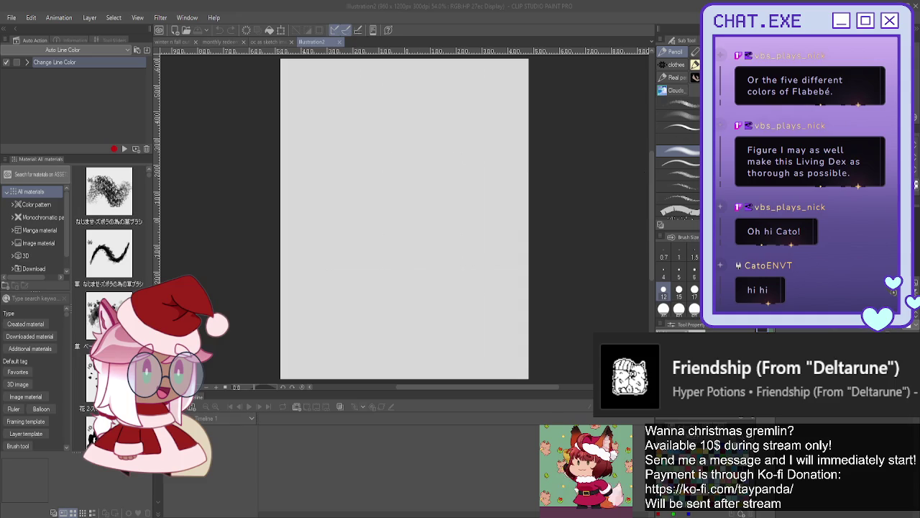
key(Return)
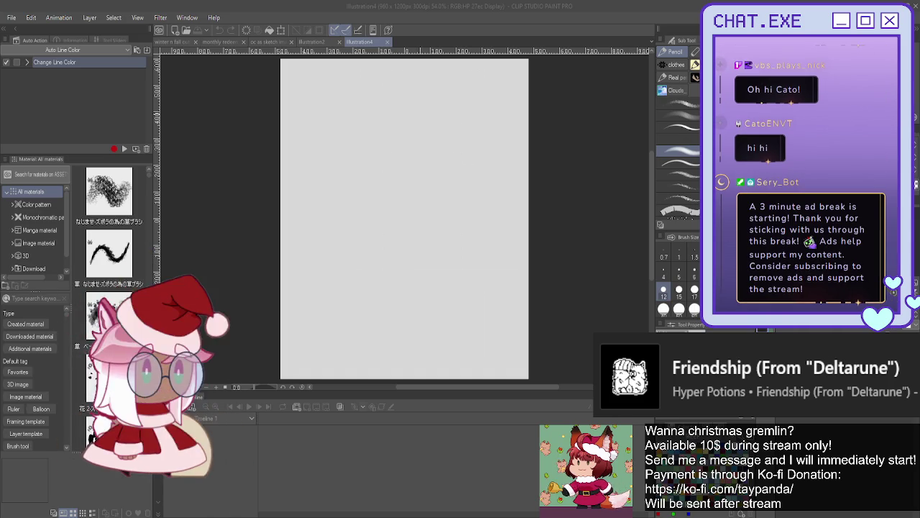
click(278, 43)
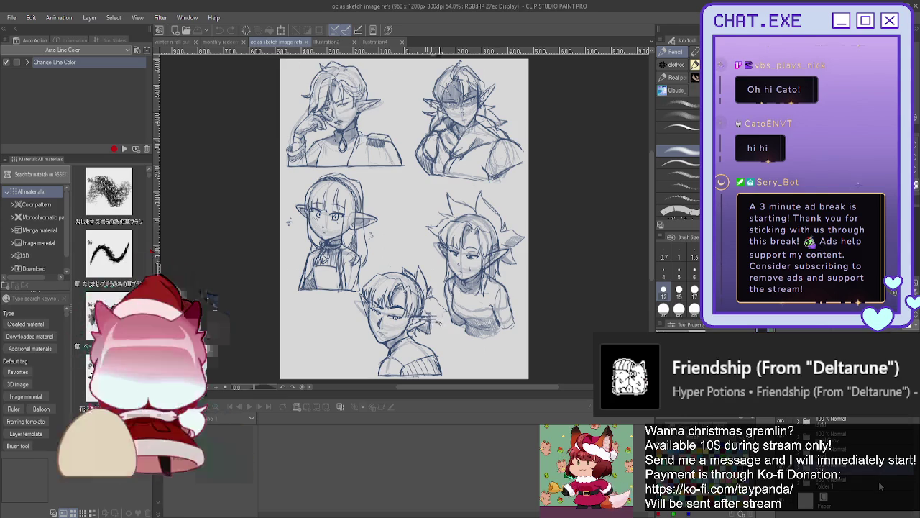
key(ctrl+Tab)
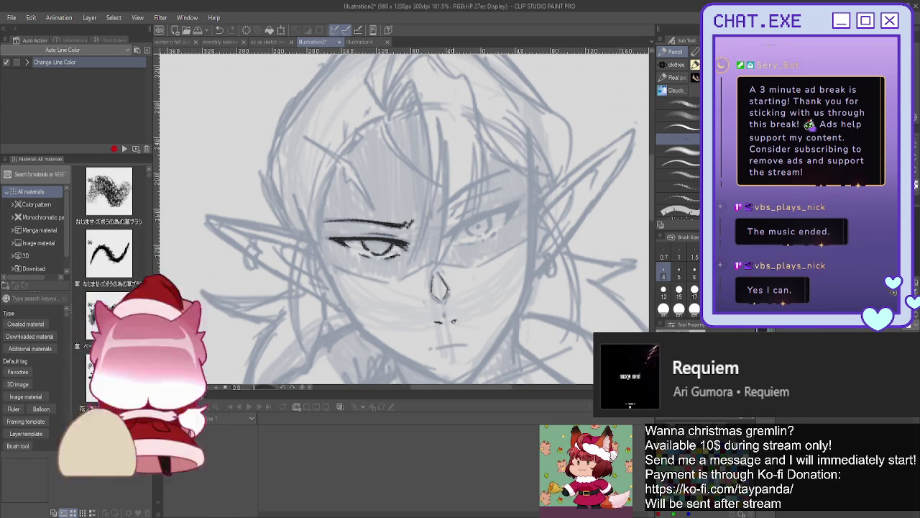
Step: Ink a mark beside the nose, then mirror the view and ink the left eye's upper lid and lash
drag(448, 321, 466, 345)
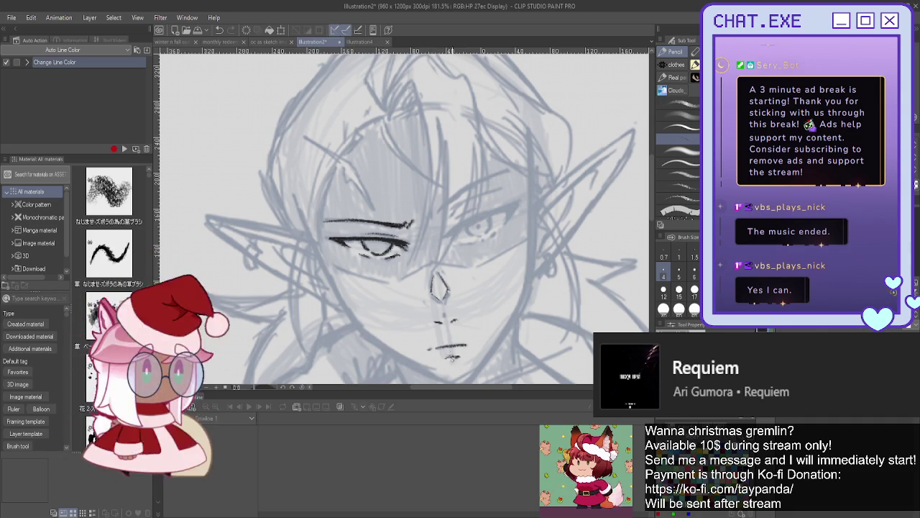
key(h)
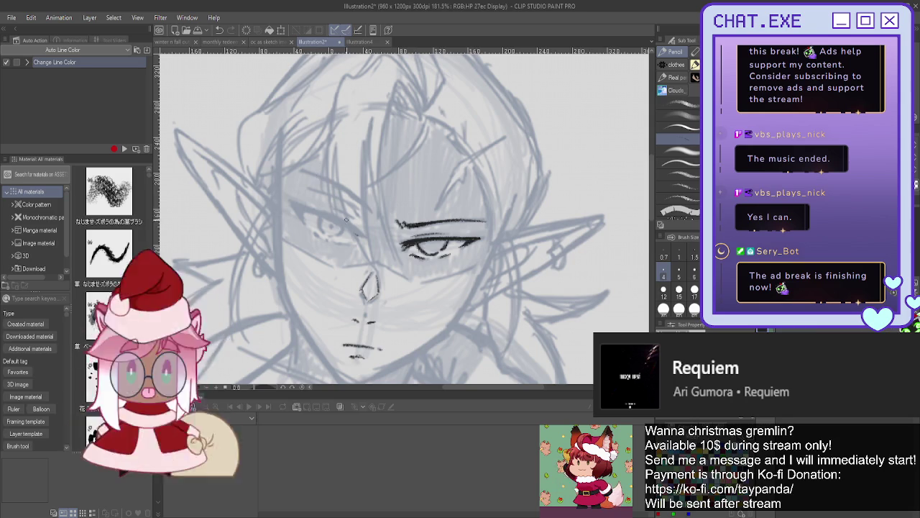
drag(360, 235, 291, 202)
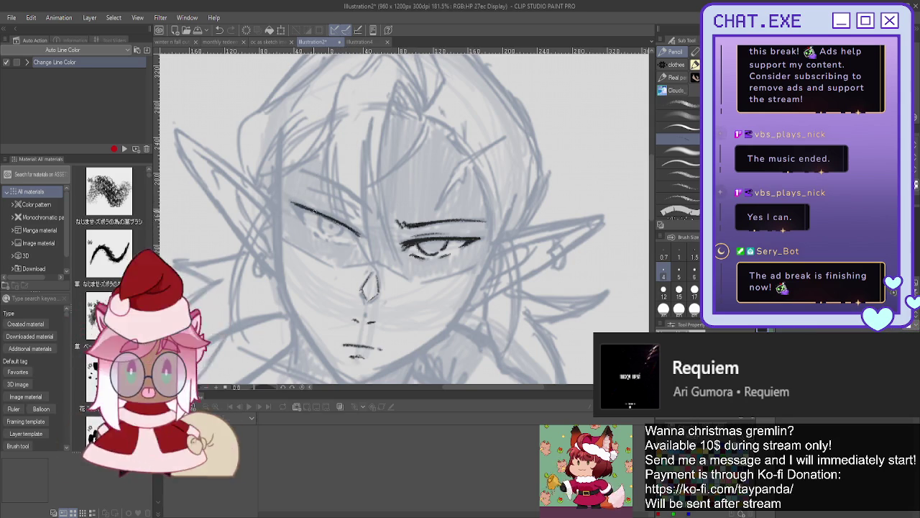
drag(359, 231, 346, 226)
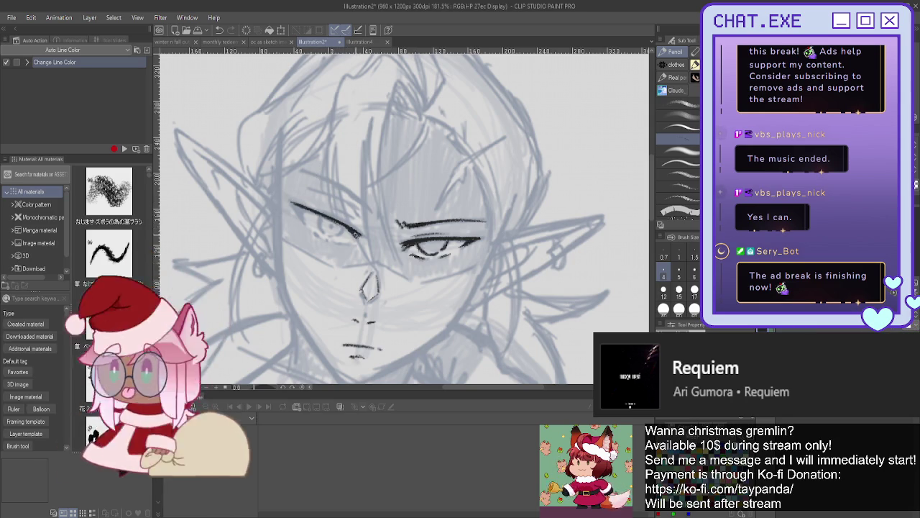
drag(287, 201, 293, 204)
drag(348, 217, 364, 233)
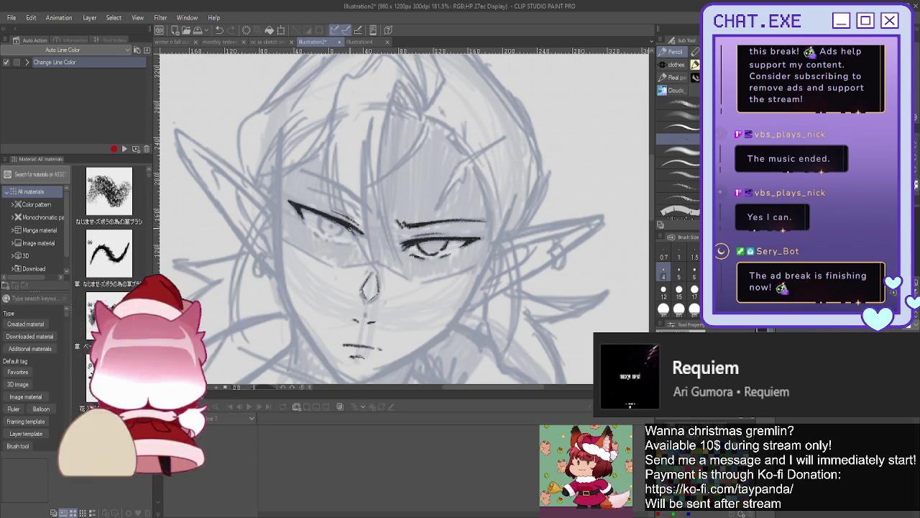
drag(353, 229, 360, 238)
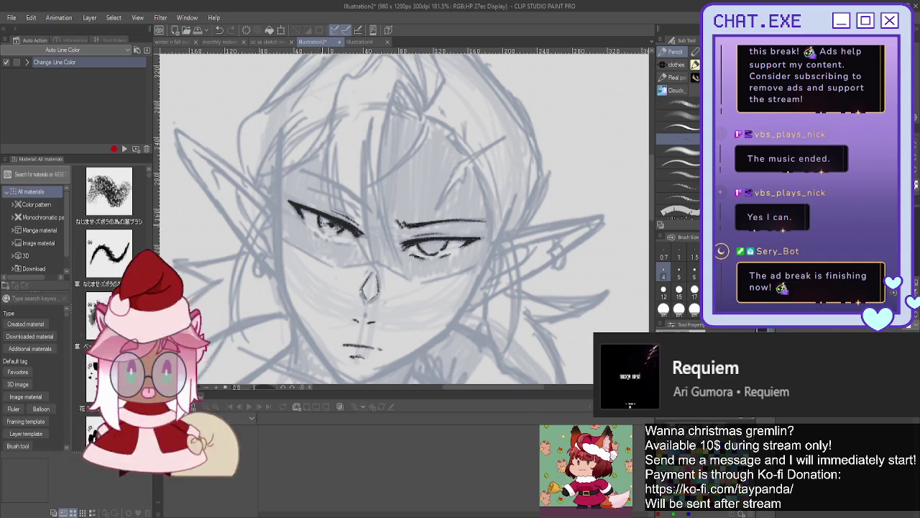
drag(333, 231, 344, 232)
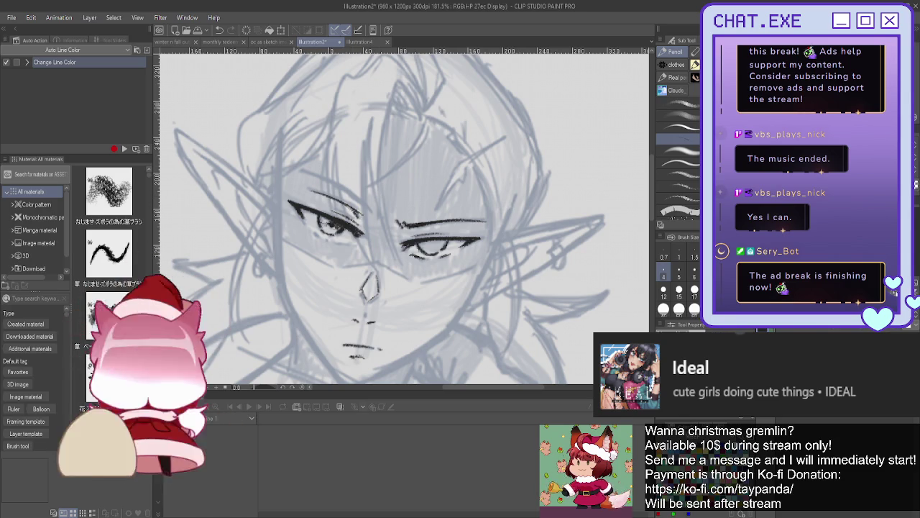
Step: Ink the left eyebrow and darken and thicken the right eyebrow
key(h)
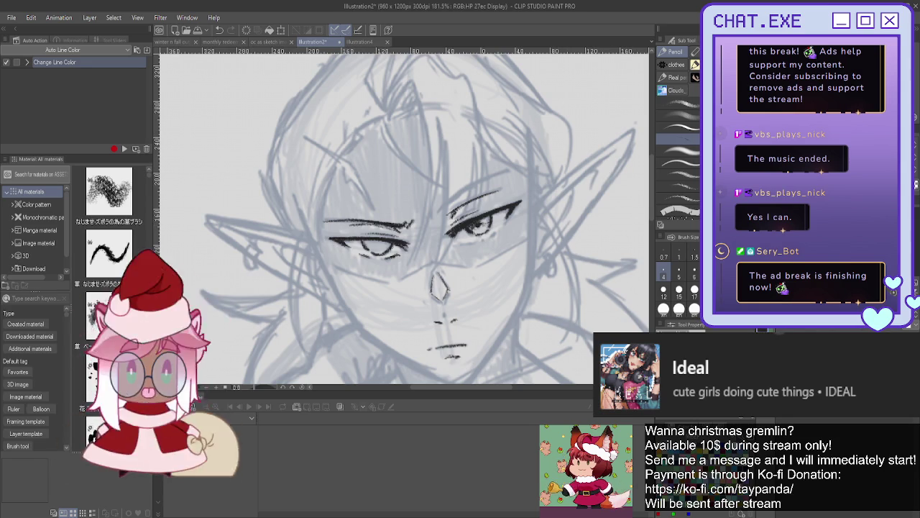
key(h)
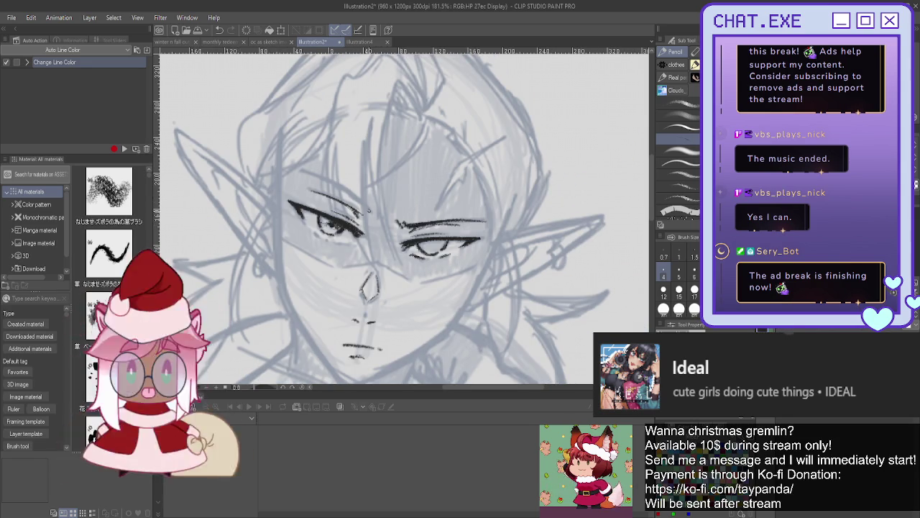
drag(302, 173, 371, 212)
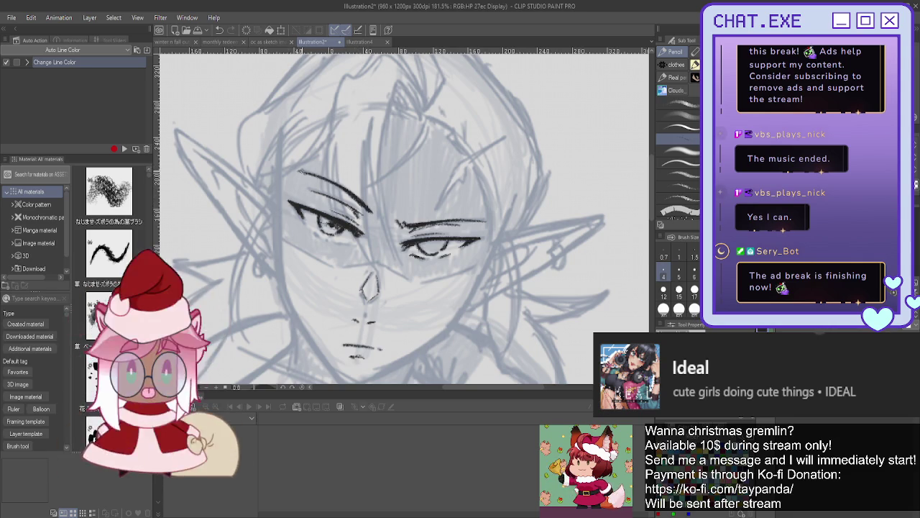
drag(426, 220, 463, 219)
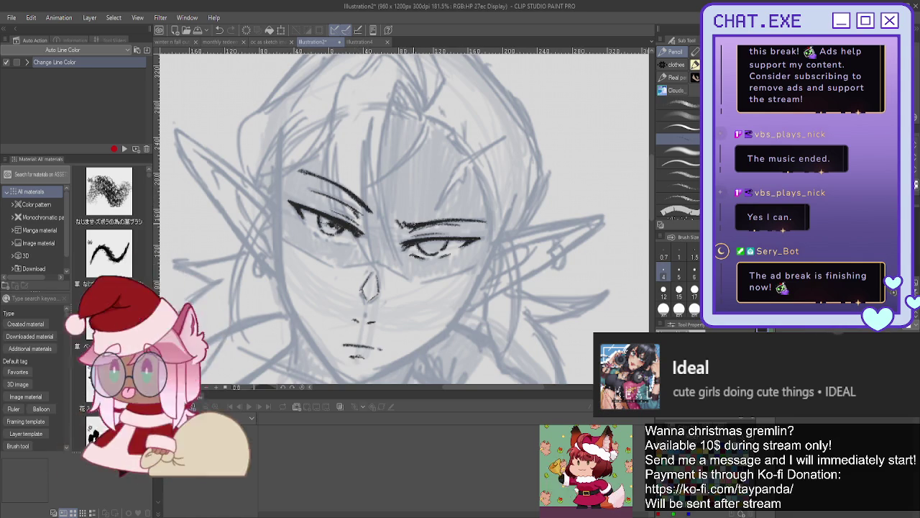
scroll(265, 231, down, 1)
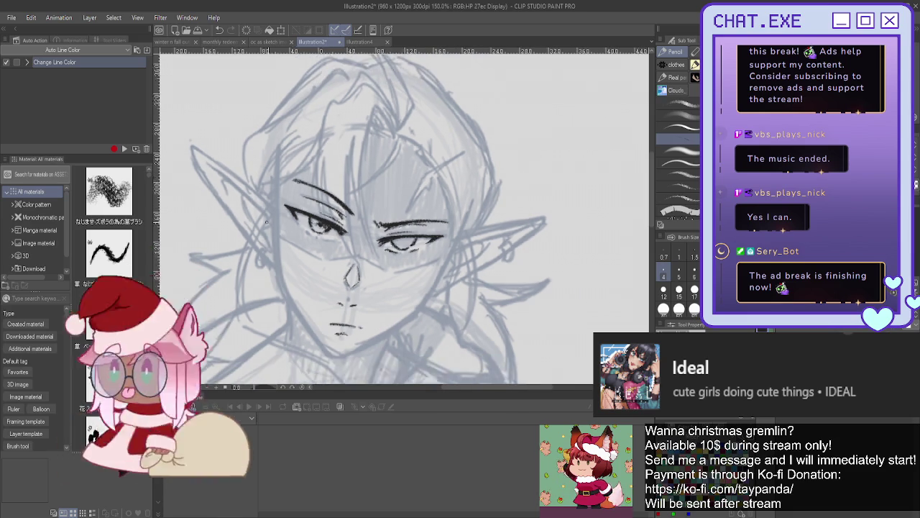
Step: Rotate the view and ink the jawline from the left side down to the chin
scroll(270, 241, down, 1)
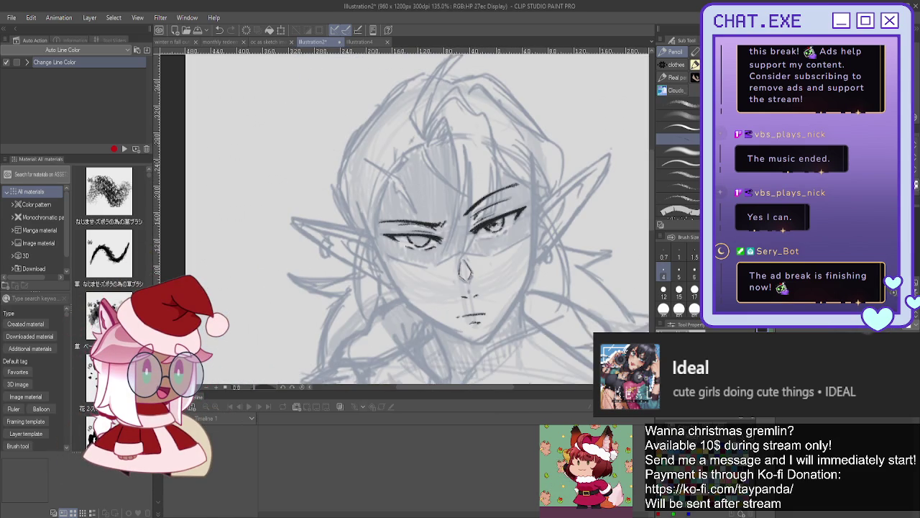
drag(403, 216, 647, 194)
scroll(513, 150, up, 2)
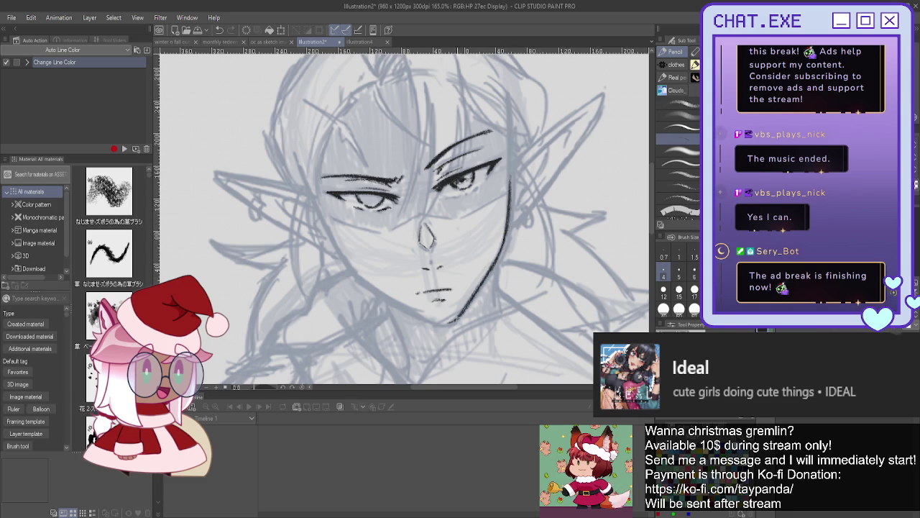
drag(317, 207, 367, 284)
mouse_move(338, 246)
mouse_down()
mouse_move(369, 288)
mouse_move(418, 315)
mouse_up()
mouse_move(406, 309)
mouse_down()
mouse_move(452, 323)
mouse_move(431, 323)
mouse_move(442, 325)
mouse_up()
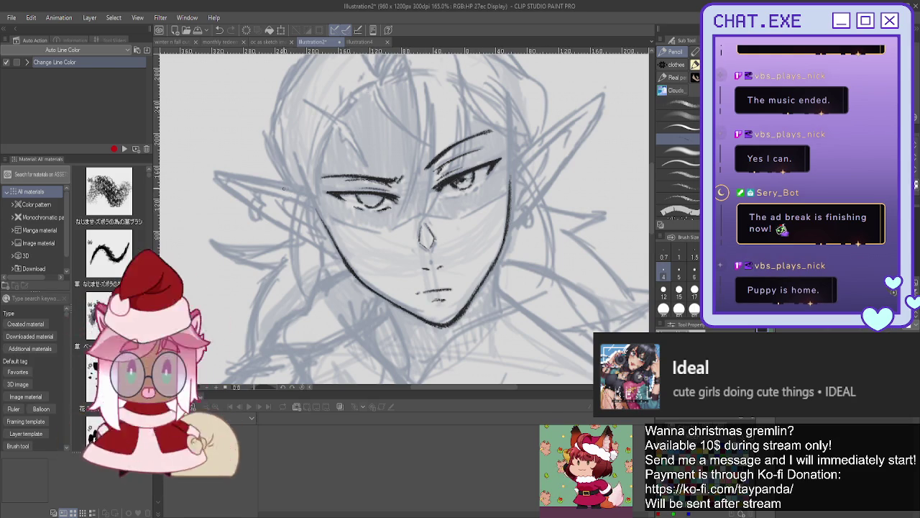
drag(300, 193, 291, 259)
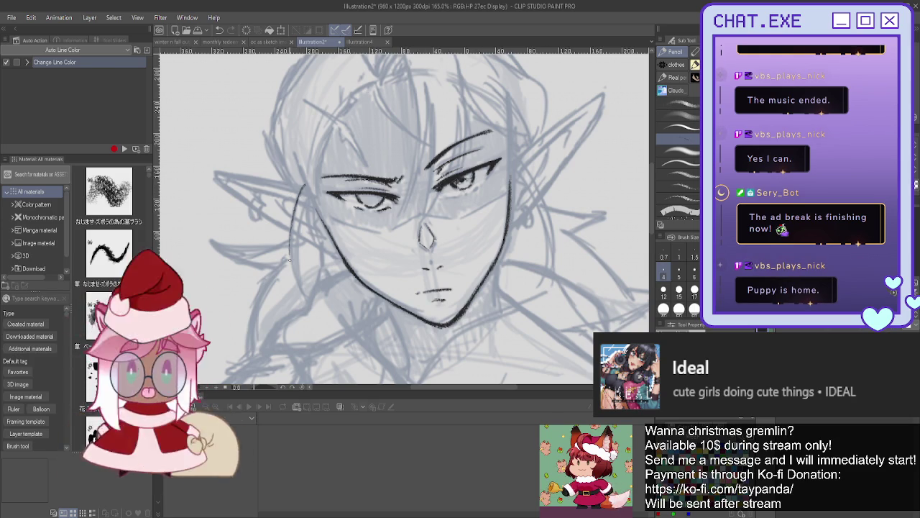
drag(300, 216, 295, 279)
key(ctrl+z)
key(ctrl+z)
key(ctrl+z)
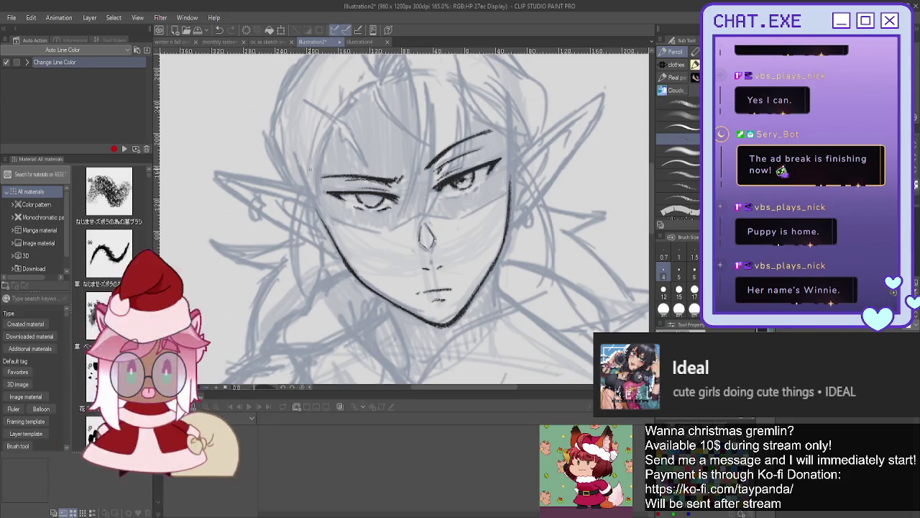
Step: Ink the left ear's upper and lower edges plus its inner fold lines
mouse_move(308, 195)
mouse_down()
mouse_move(229, 175)
mouse_move(234, 195)
mouse_move(250, 205)
mouse_up()
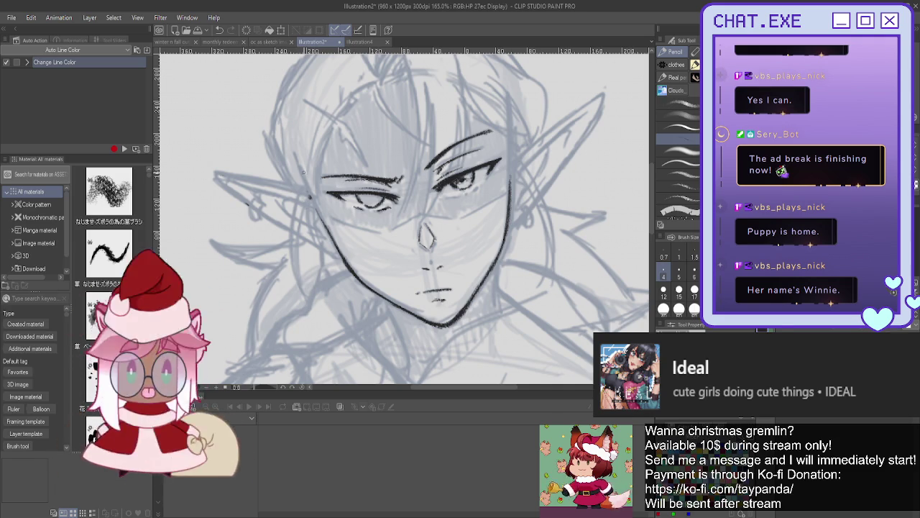
drag(309, 191, 204, 163)
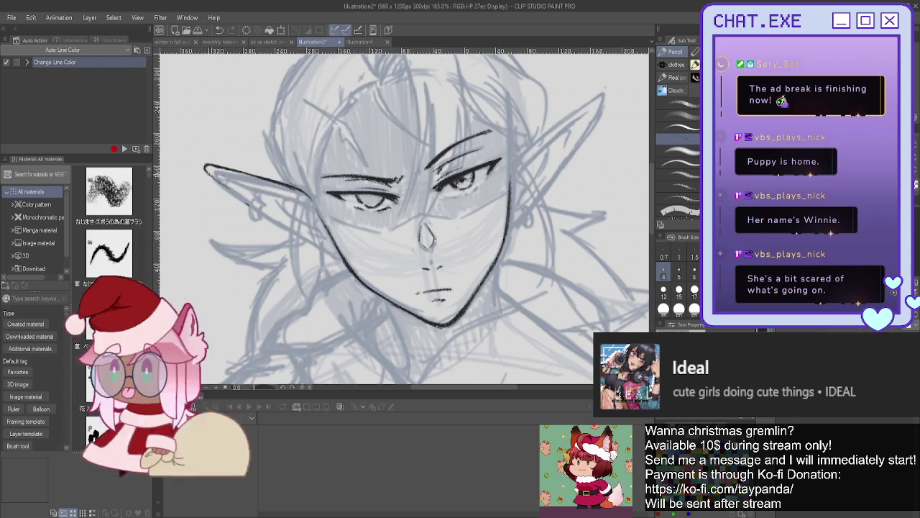
mouse_move(267, 216)
mouse_down()
mouse_move(341, 256)
mouse_move(332, 255)
mouse_up()
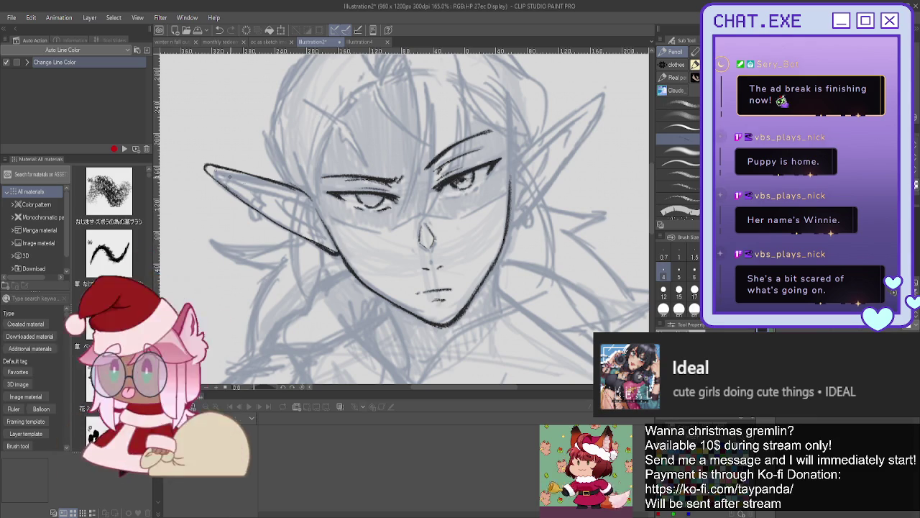
drag(297, 203, 323, 241)
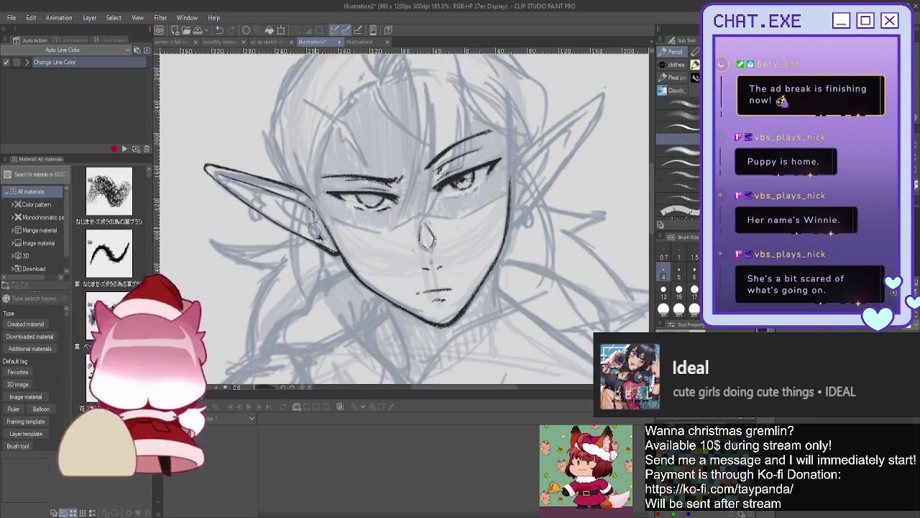
mouse_move(308, 207)
mouse_down()
mouse_move(325, 241)
mouse_move(313, 215)
mouse_up()
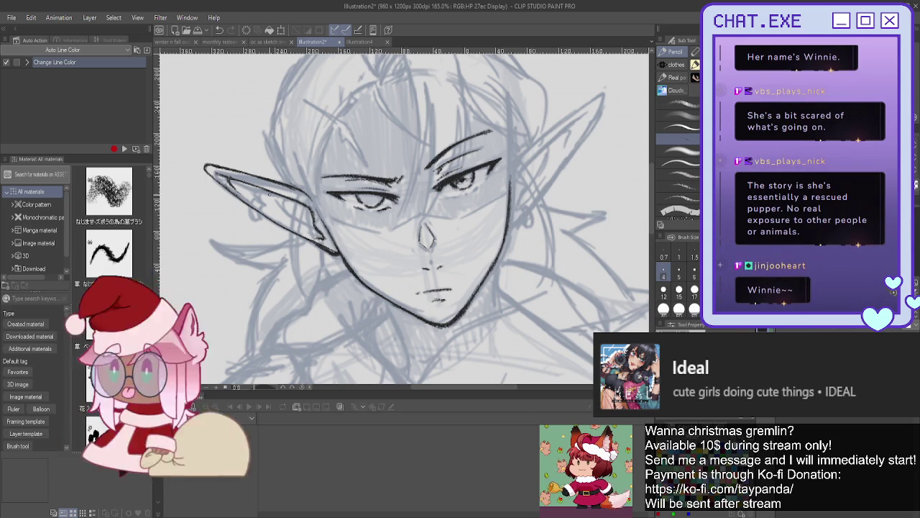
drag(276, 207, 318, 232)
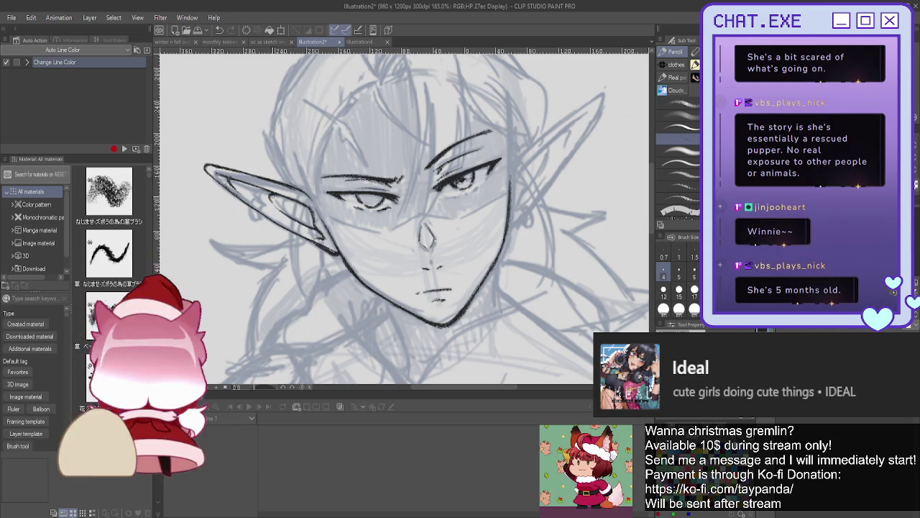
drag(266, 200, 253, 210)
Step: Mirror the canvas and draw a small earring on the inked ear, zoomed in
key(h)
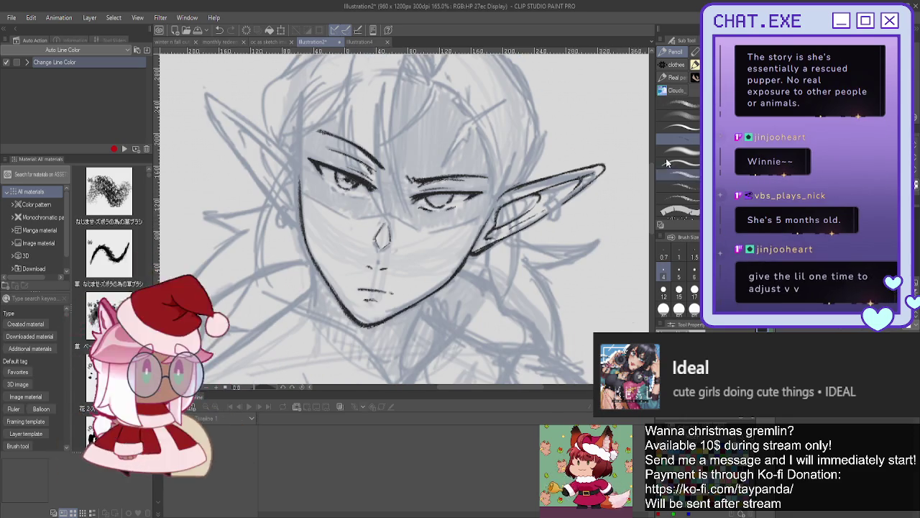
scroll(558, 211, up, 2)
scroll(559, 210, up, 2)
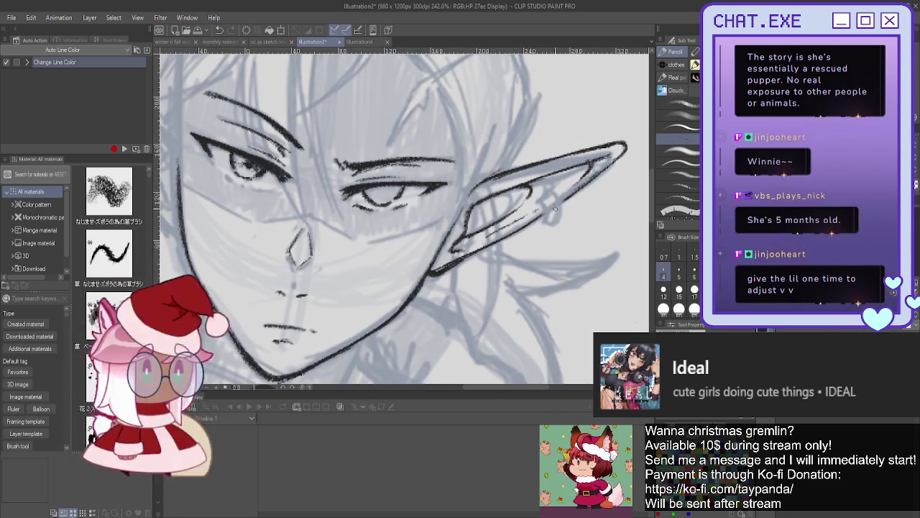
mouse_move(560, 208)
mouse_down()
mouse_move(555, 224)
mouse_move(543, 216)
mouse_up()
key(ctrl+z)
mouse_move(550, 196)
mouse_down()
mouse_move(543, 205)
mouse_move(565, 186)
mouse_move(555, 194)
mouse_up()
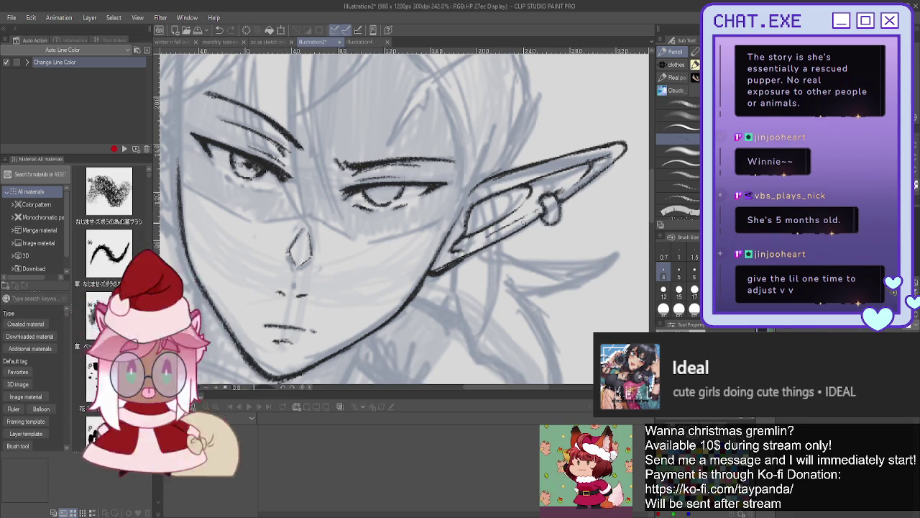
scroll(424, 250, down, 2)
scroll(424, 251, down, 1)
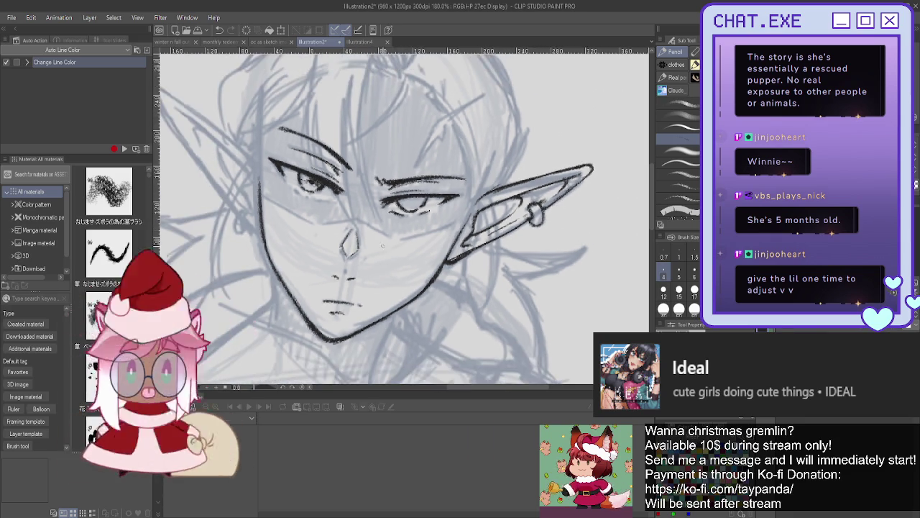
scroll(424, 250, down, 1)
scroll(424, 251, down, 1)
drag(360, 237, 437, 197)
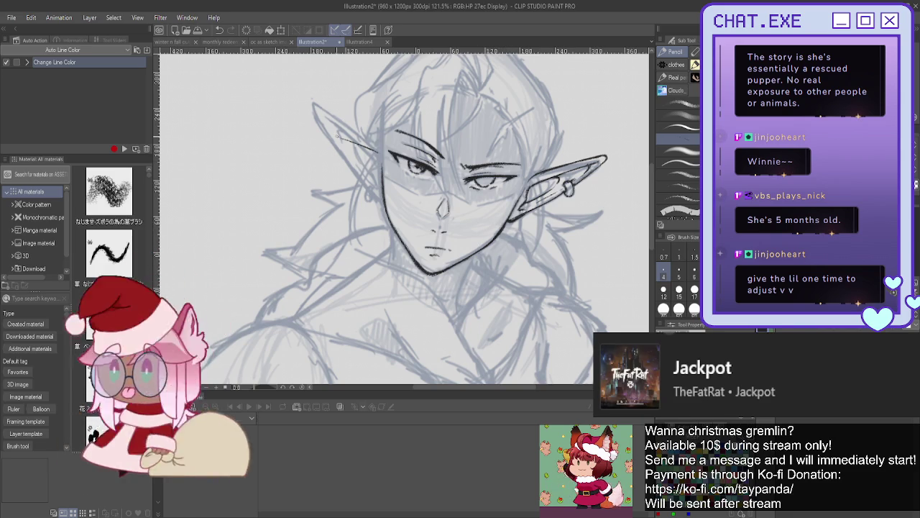
Step: Trace the second ear's upper and lower edges out to its tip, dropping the overshooting stroke
drag(316, 128, 300, 122)
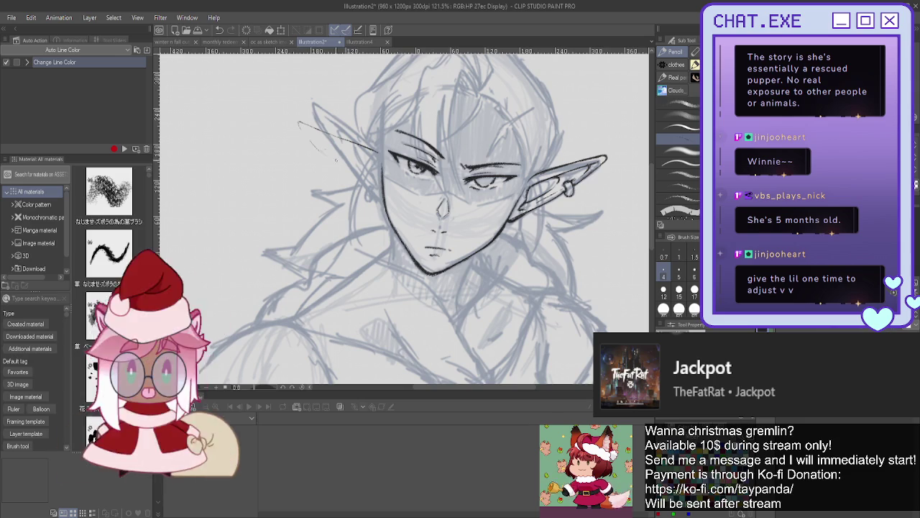
key(ctrl+z)
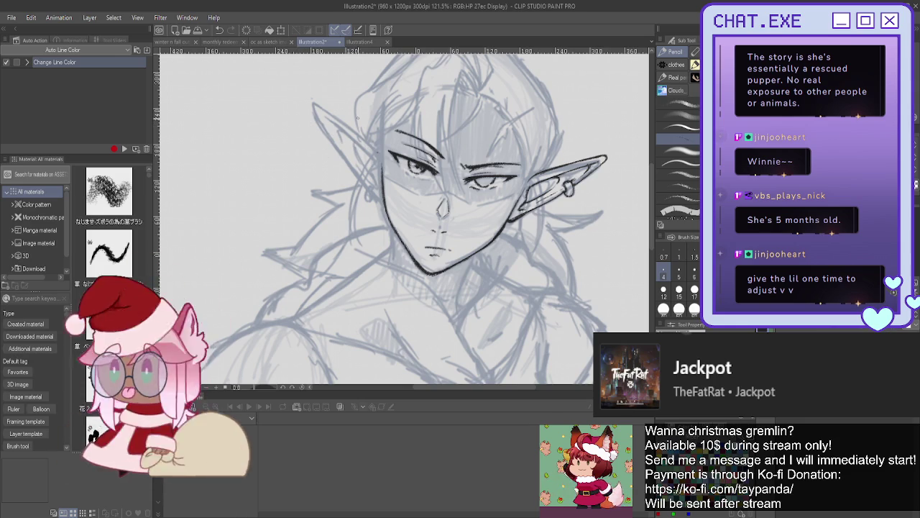
drag(403, 216, 413, 218)
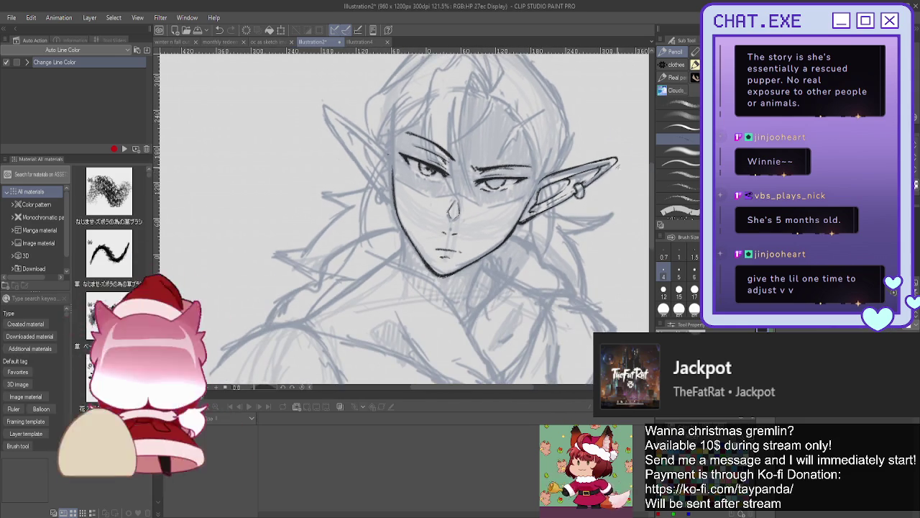
scroll(323, 109, up, 1)
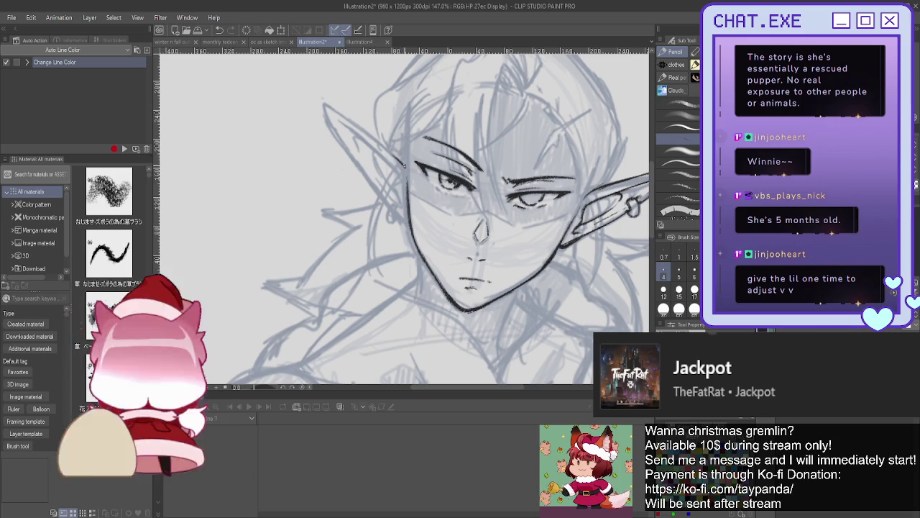
mouse_move(402, 164)
mouse_down()
mouse_move(305, 117)
mouse_move(382, 195)
mouse_up()
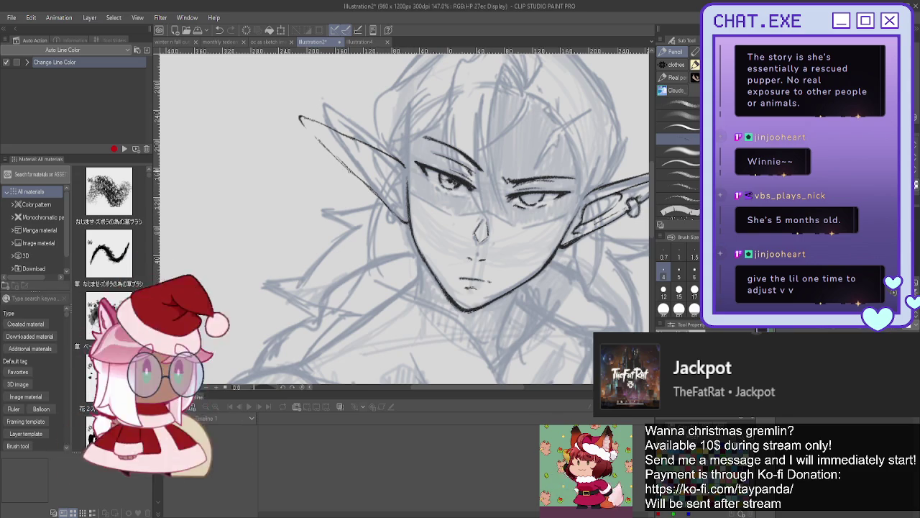
drag(302, 121, 389, 208)
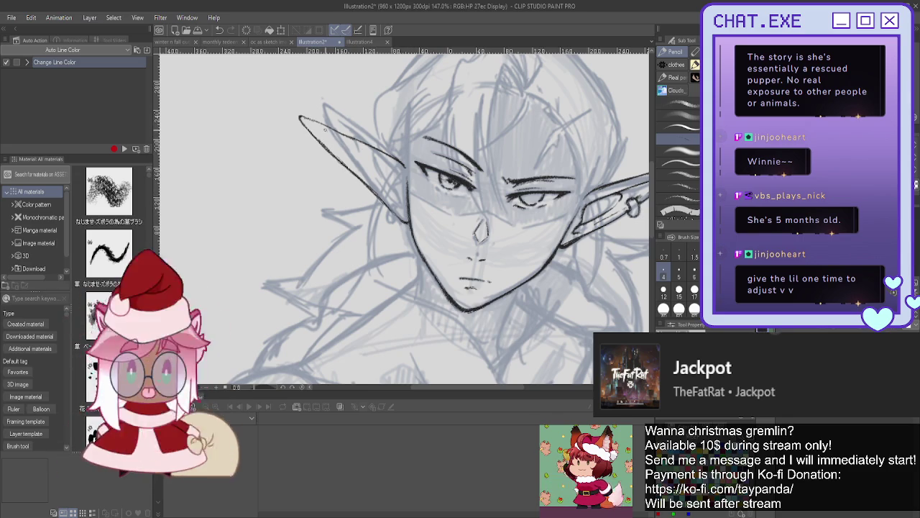
drag(381, 161, 404, 191)
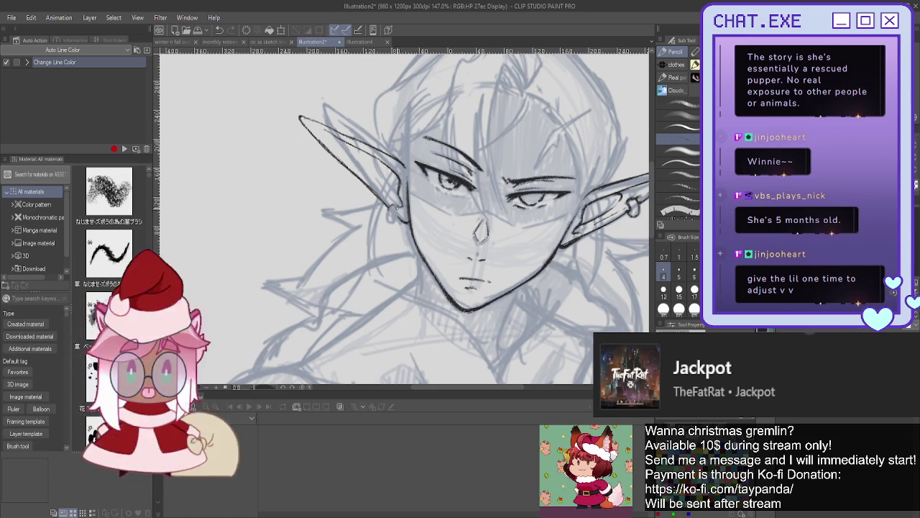
scroll(394, 206, up, 2)
Step: Draw the earring loop and small edge marks on the second ear
scroll(394, 208, up, 1)
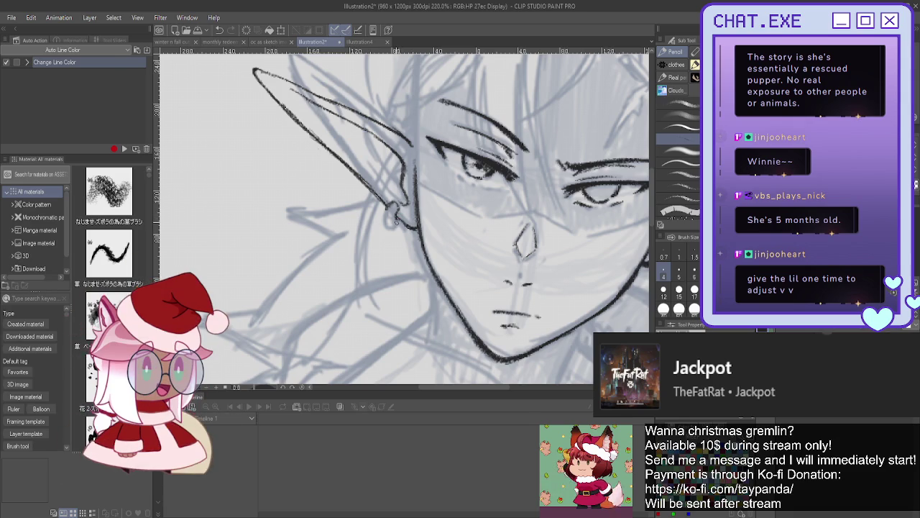
mouse_move(395, 223)
mouse_down()
mouse_move(384, 223)
mouse_move(388, 230)
mouse_up()
drag(374, 192, 387, 207)
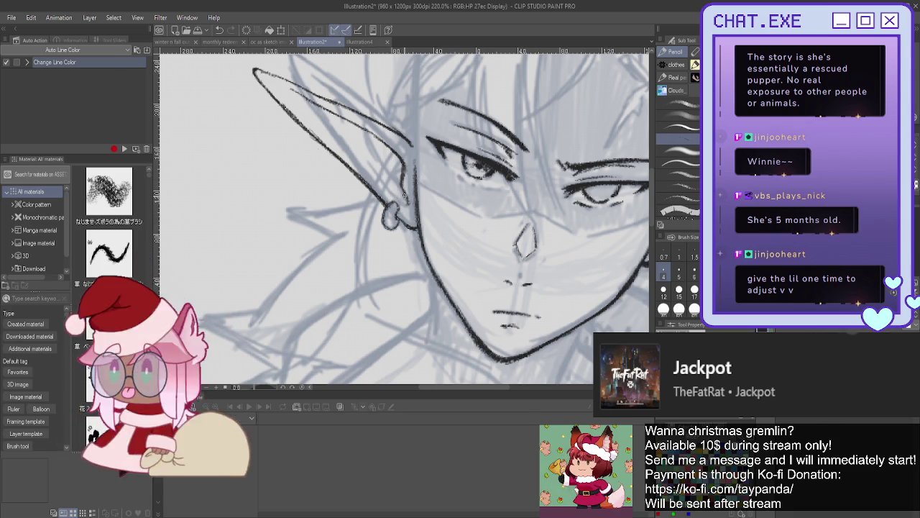
drag(407, 192, 405, 208)
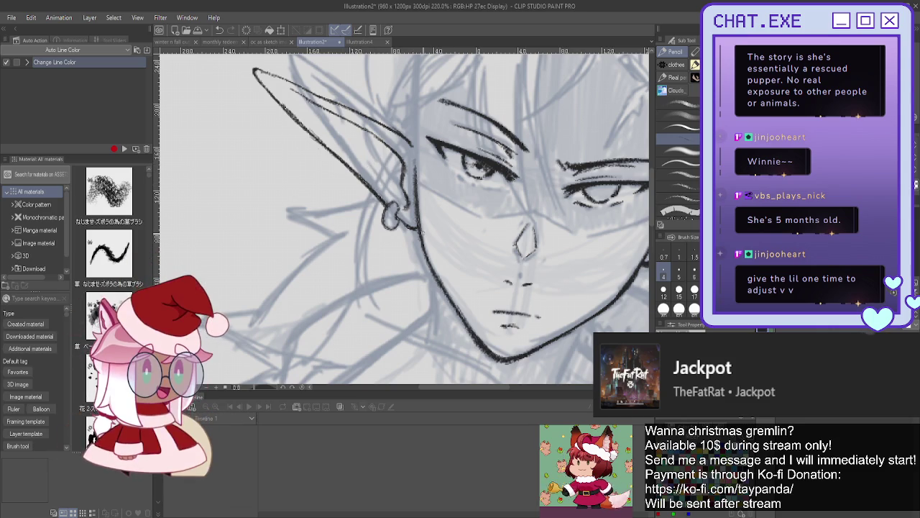
scroll(290, 94, up, 1)
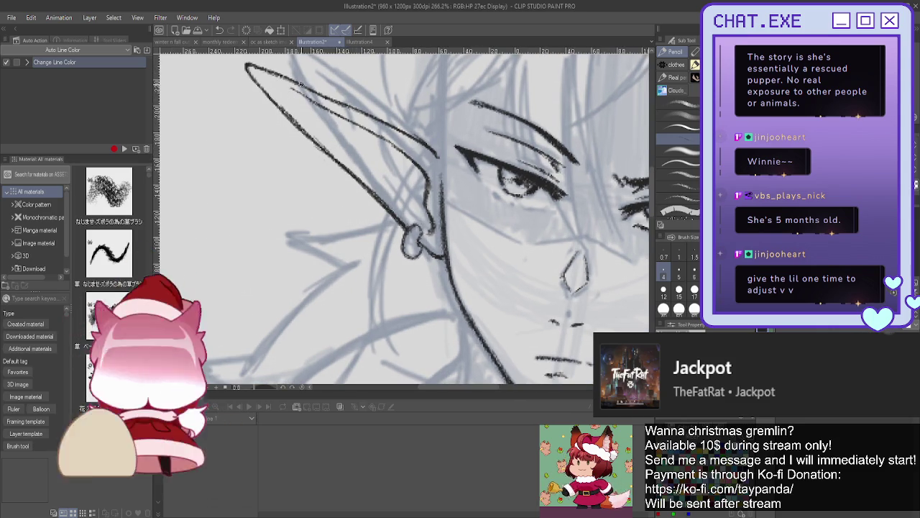
Step: Ink the second ear's inner fold lines, undoing stray marks at the tip
drag(289, 92, 291, 104)
key(ctrl+z)
drag(286, 83, 292, 90)
mouse_move(370, 127)
mouse_down()
mouse_move(356, 131)
mouse_move(425, 210)
mouse_up()
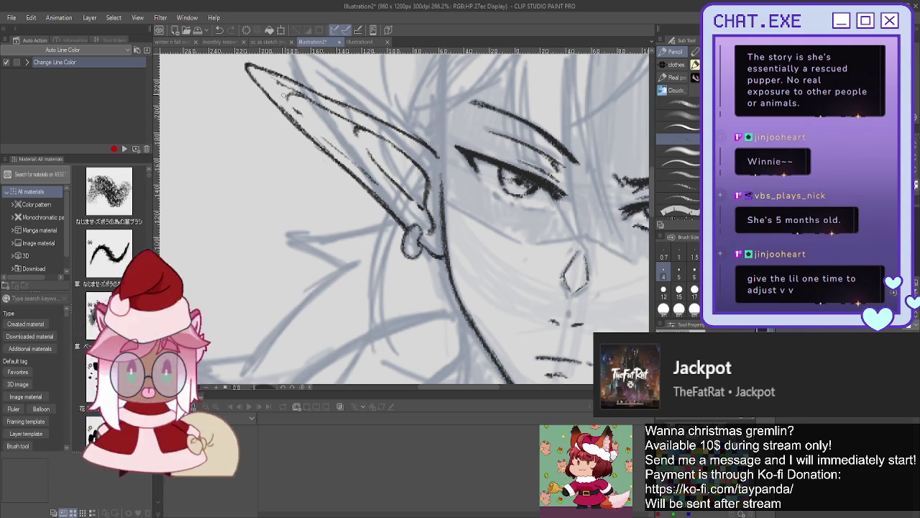
scroll(432, 216, down, 2)
scroll(431, 216, down, 2)
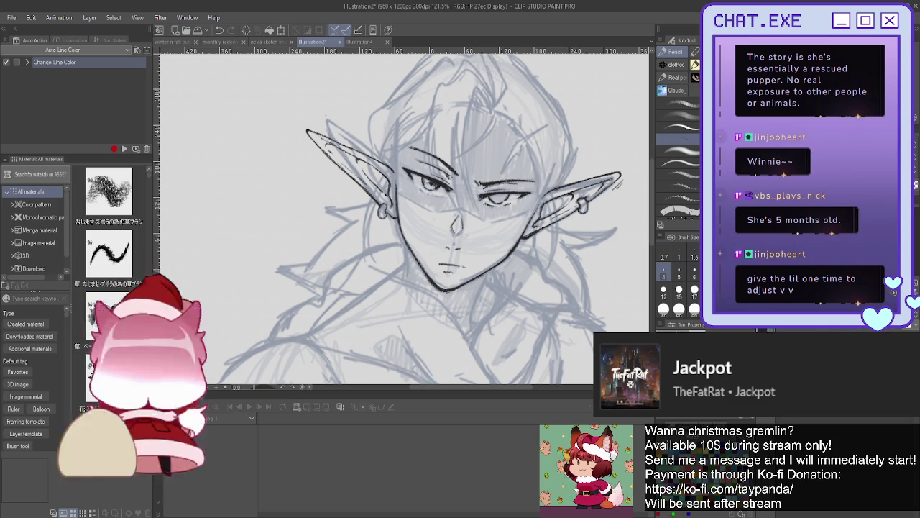
Step: Check the face mirrored, toggle the ink against the bare sketch, then zoom toward the hair
key(h)
drag(355, 134, 441, 142)
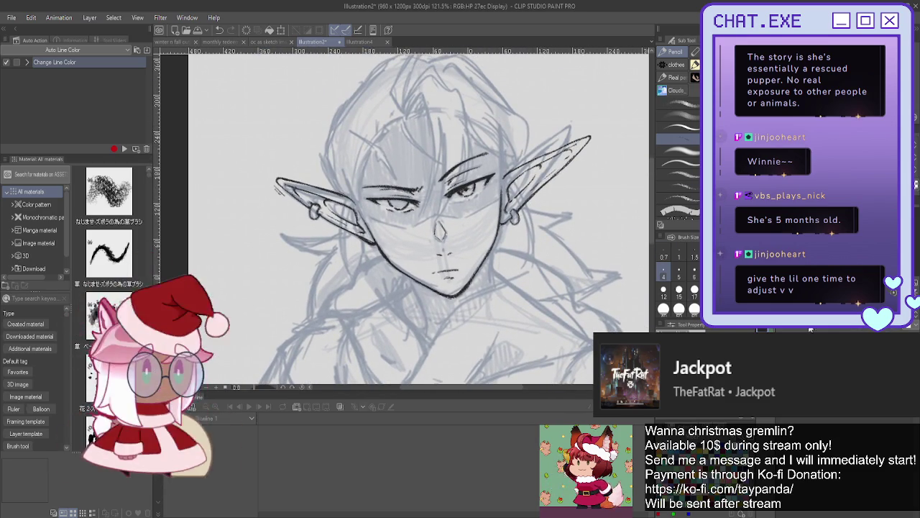
key(h)
key(h)
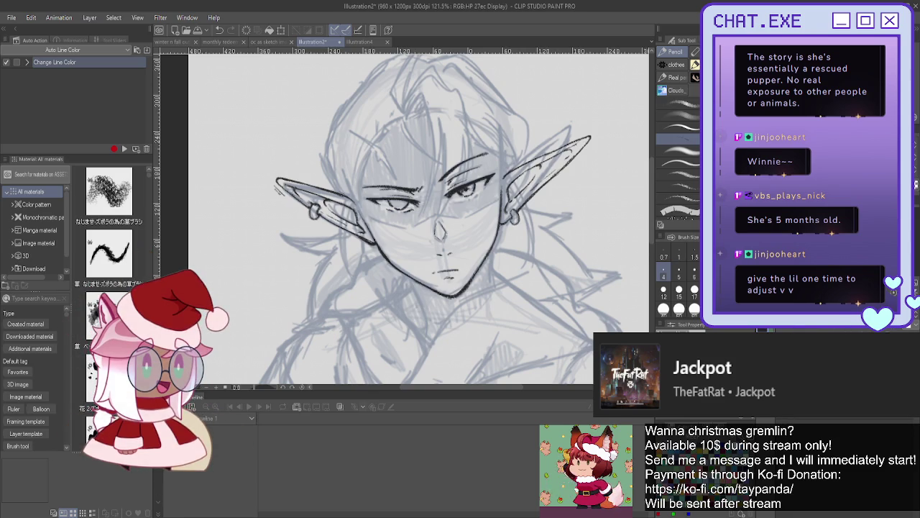
key(Delete)
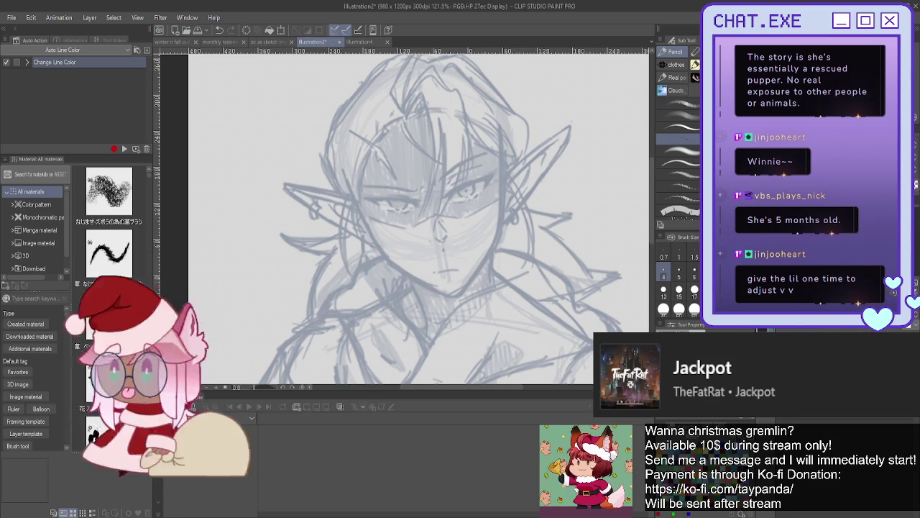
key(ctrl+z)
key(ctrl+y)
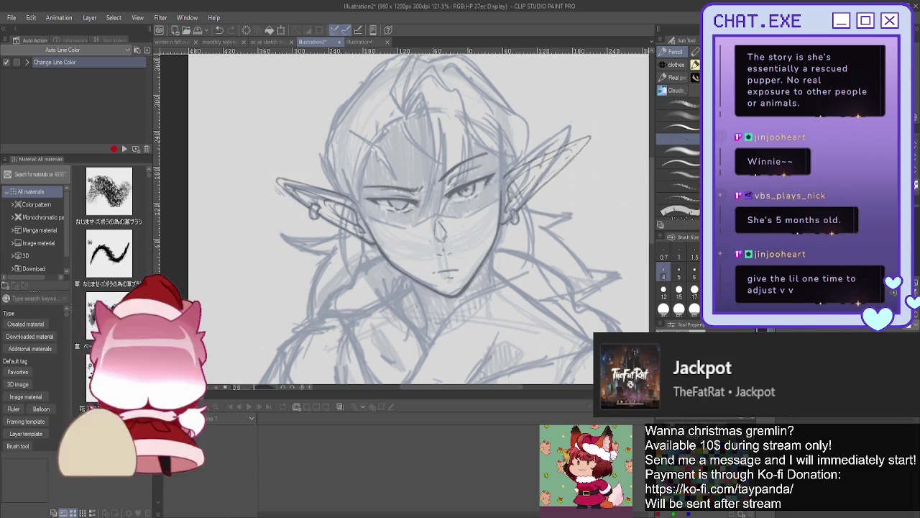
key(ctrl+z)
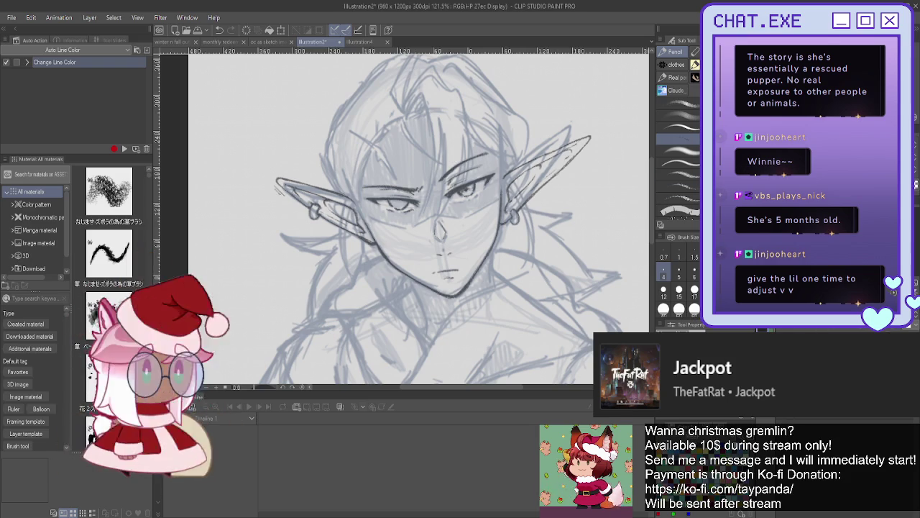
drag(431, 216, 489, 273)
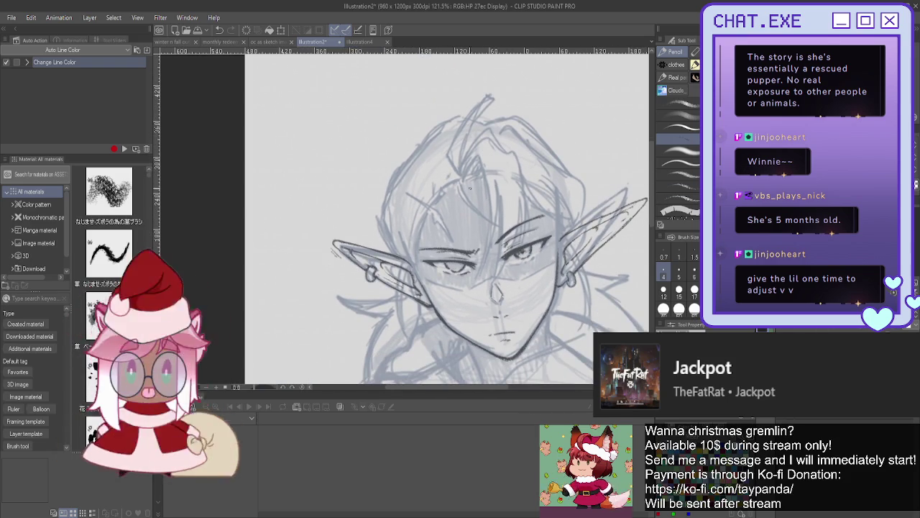
scroll(470, 187, up, 2)
scroll(461, 166, up, 2)
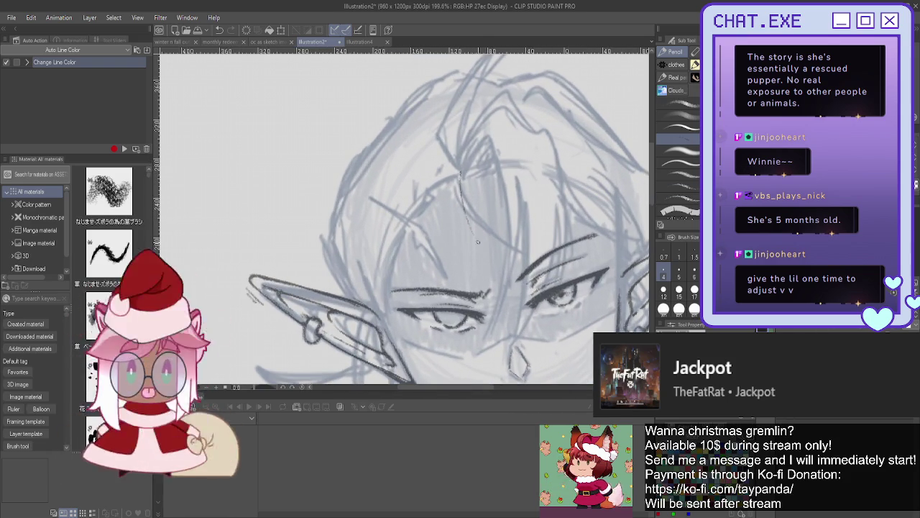
Step: Ink the long hair strand falling down over the face, redrawing it after an undo
drag(468, 220, 482, 254)
drag(461, 176, 482, 257)
key(ctrl+z)
key(ctrl+z)
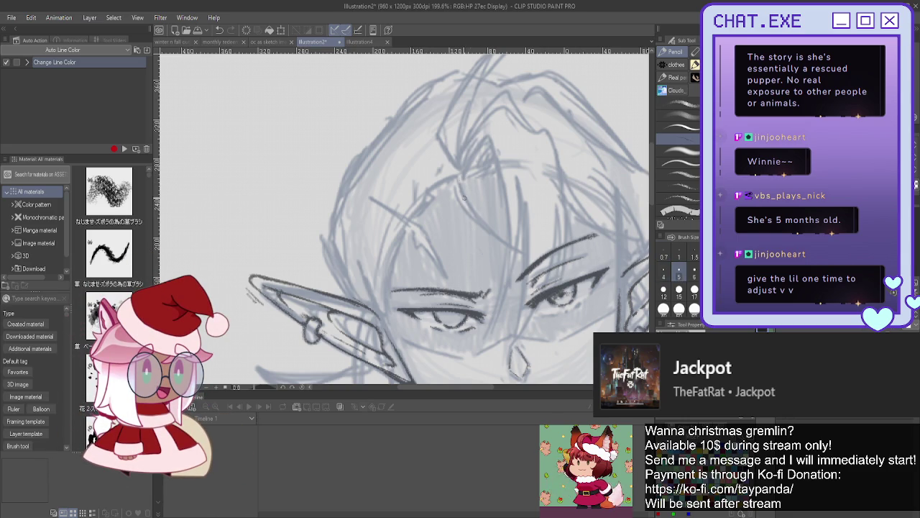
drag(463, 190, 487, 237)
drag(455, 173, 465, 209)
drag(460, 176, 497, 243)
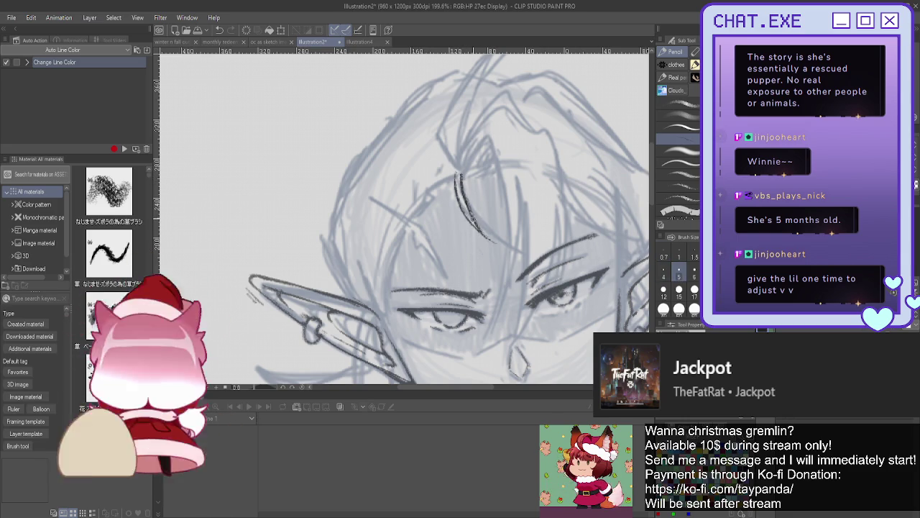
Step: Add a curved lock at the hairline and several more fringe strands beside it
drag(486, 140, 463, 171)
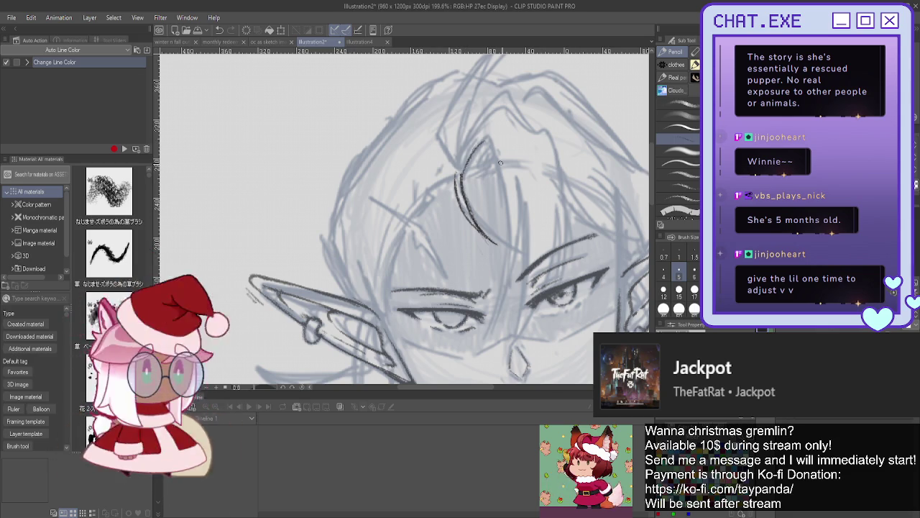
mouse_move(479, 149)
mouse_down()
mouse_move(486, 139)
mouse_move(500, 316)
mouse_up()
mouse_move(523, 185)
mouse_down()
mouse_move(512, 298)
mouse_move(495, 325)
mouse_up()
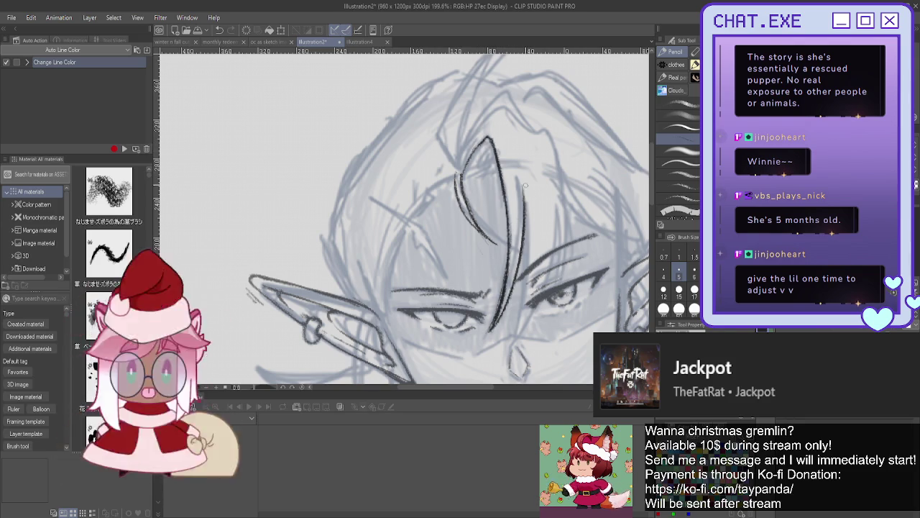
drag(528, 231, 522, 295)
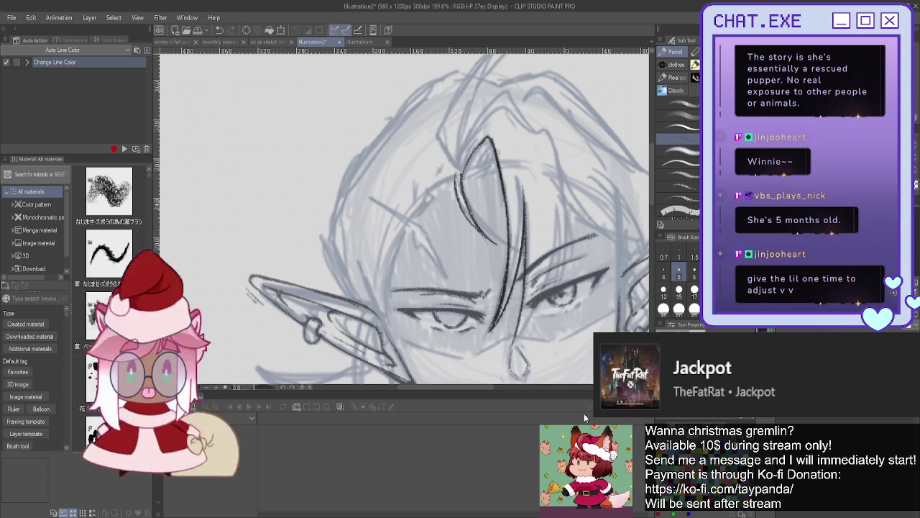
mouse_move(523, 124)
mouse_down()
mouse_move(540, 126)
mouse_move(568, 216)
mouse_move(558, 286)
mouse_up()
drag(564, 238, 554, 291)
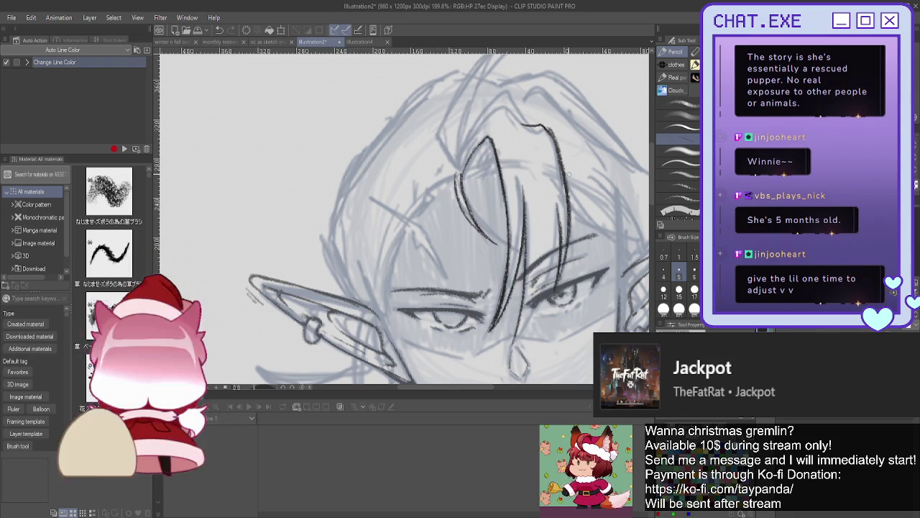
drag(560, 242, 551, 274)
drag(536, 308, 519, 335)
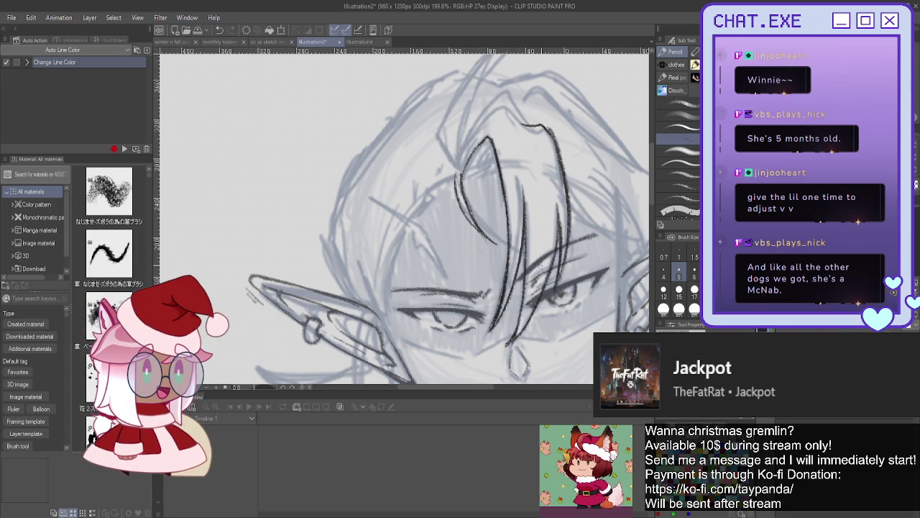
Step: Mirror the canvas and add a short mark near the hair tip, undoing the hatching
key(h)
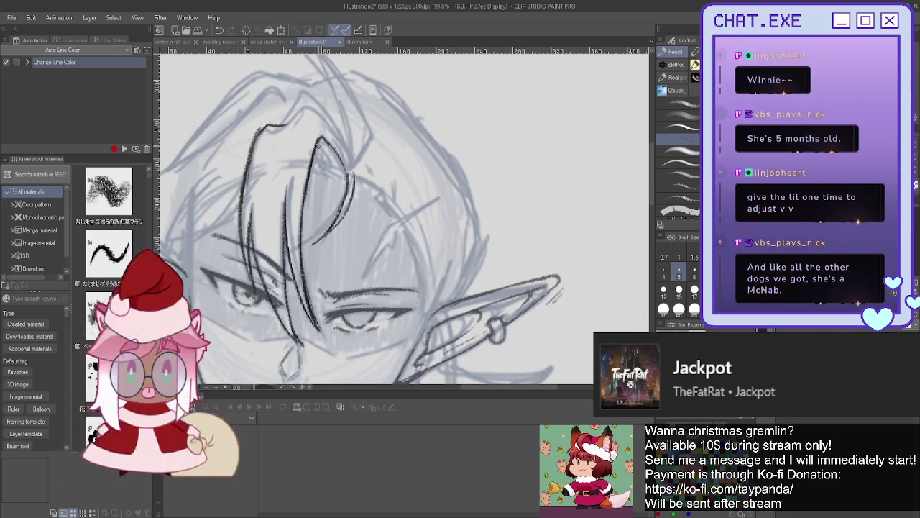
scroll(316, 143, up, 1)
mouse_move(344, 175)
mouse_down()
mouse_move(322, 147)
mouse_move(326, 159)
mouse_move(315, 163)
mouse_move(324, 142)
mouse_move(333, 162)
mouse_move(316, 152)
mouse_move(326, 163)
mouse_up()
key(ctrl+z)
key(ctrl+z)
key(ctrl+z)
key(ctrl+z)
key(ctrl+z)
key(ctrl+z)
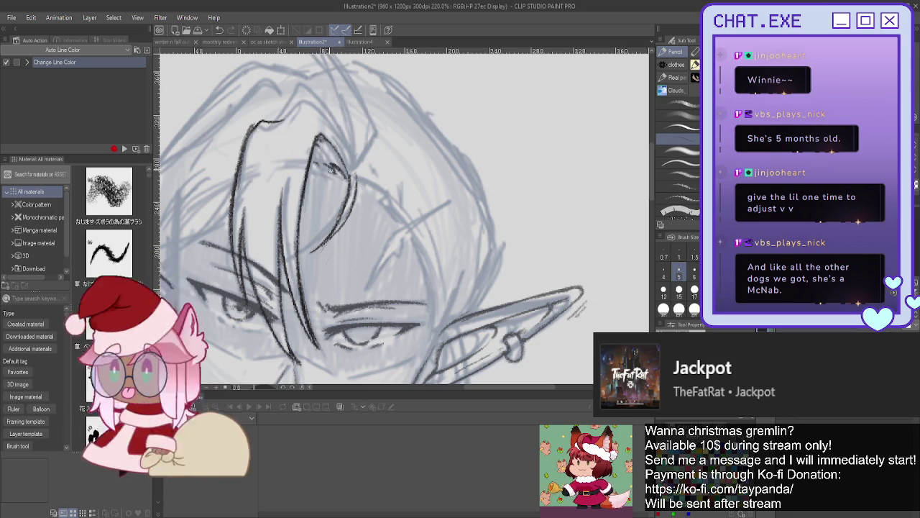
mouse_move(322, 170)
mouse_down()
mouse_move(308, 162)
mouse_move(330, 159)
mouse_up()
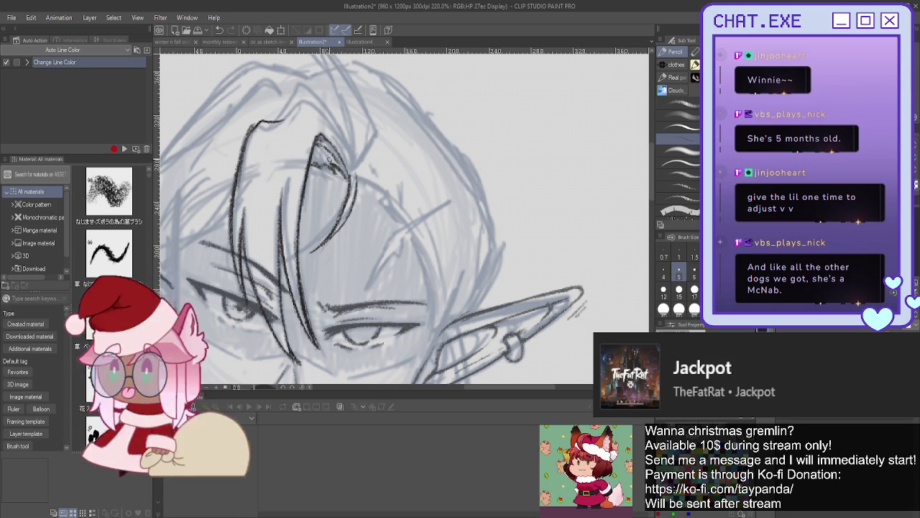
scroll(323, 162, down, 1)
scroll(338, 194, down, 1)
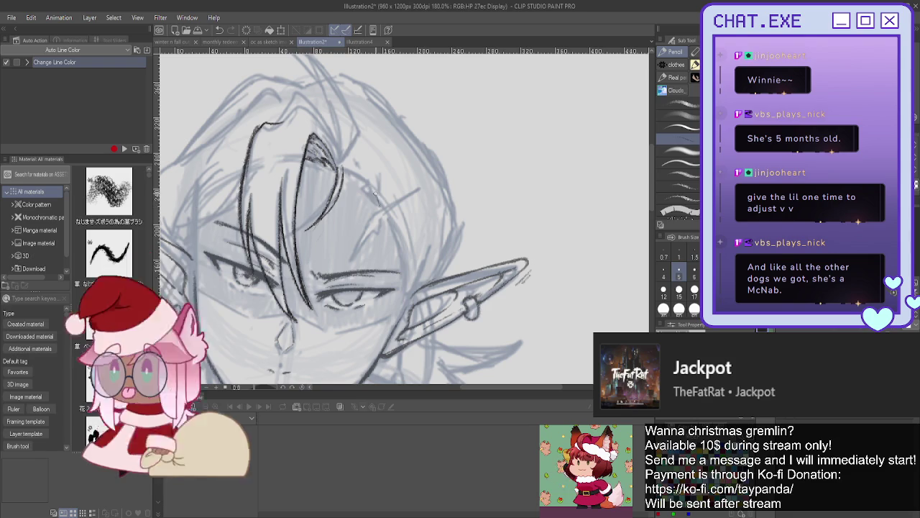
Step: Extend the front hair lock strands, then flip the view back and zoom in on the forehead
drag(363, 189, 344, 171)
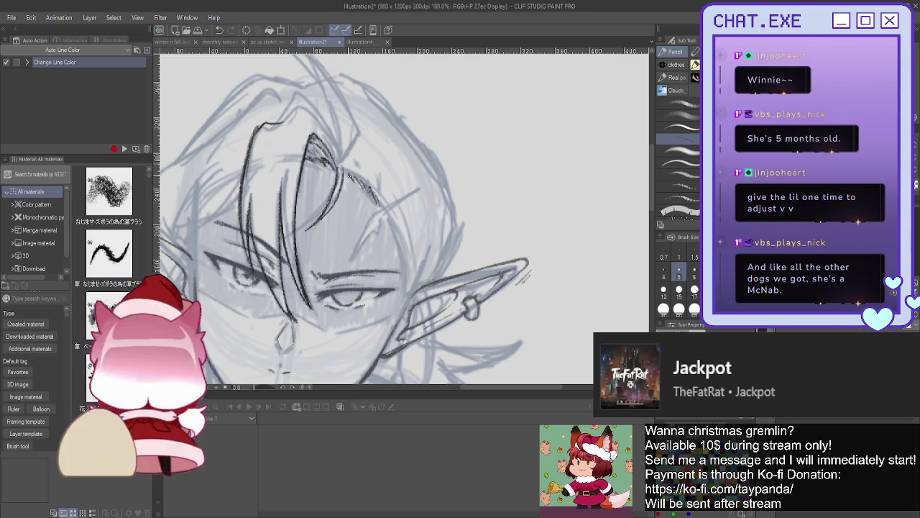
drag(390, 226, 405, 275)
scroll(325, 180, down, 1)
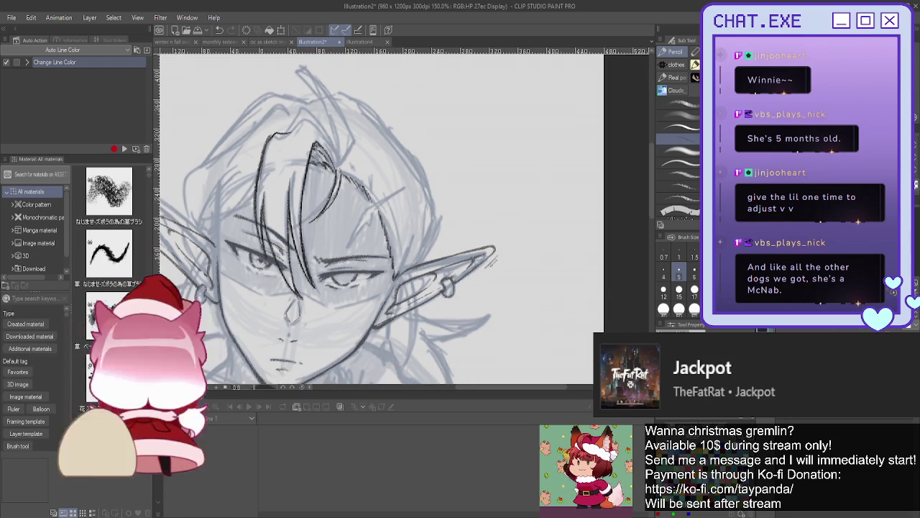
key(h)
mouse_move(431, 215)
mouse_down()
mouse_move(456, 191)
mouse_move(487, 194)
mouse_move(516, 248)
mouse_up()
scroll(452, 140, up, 2)
scroll(453, 166, up, 1)
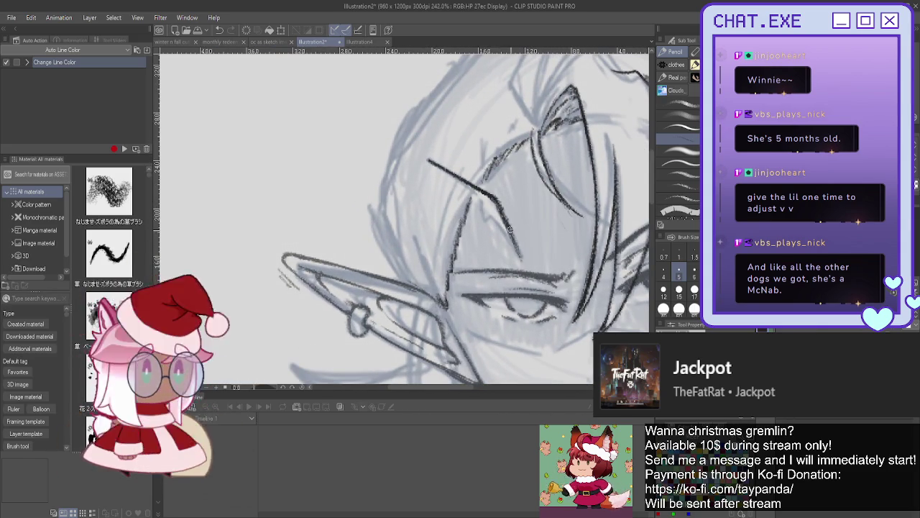
Step: Replace the strokes near the eye with a pointed hair lock sweeping up to the hairline
key(ctrl+z)
key(ctrl+z)
key(ctrl+z)
key(ctrl+z)
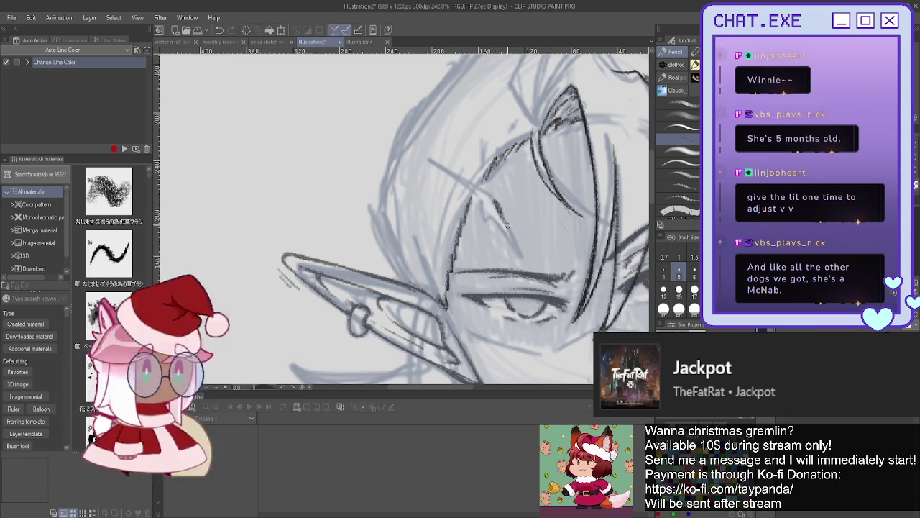
drag(517, 249, 487, 191)
drag(499, 205, 424, 155)
drag(479, 197, 505, 233)
scroll(489, 215, down, 1)
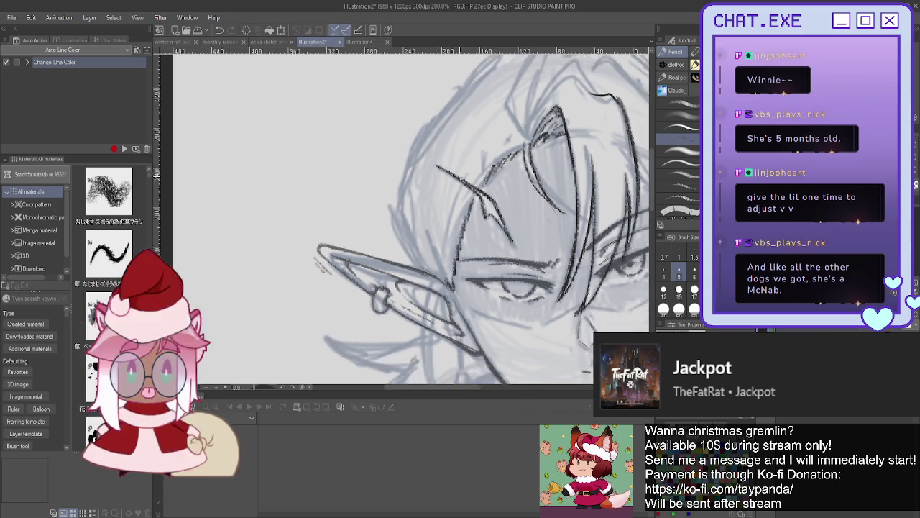
scroll(419, 239, down, 1)
scroll(419, 239, down, 1)
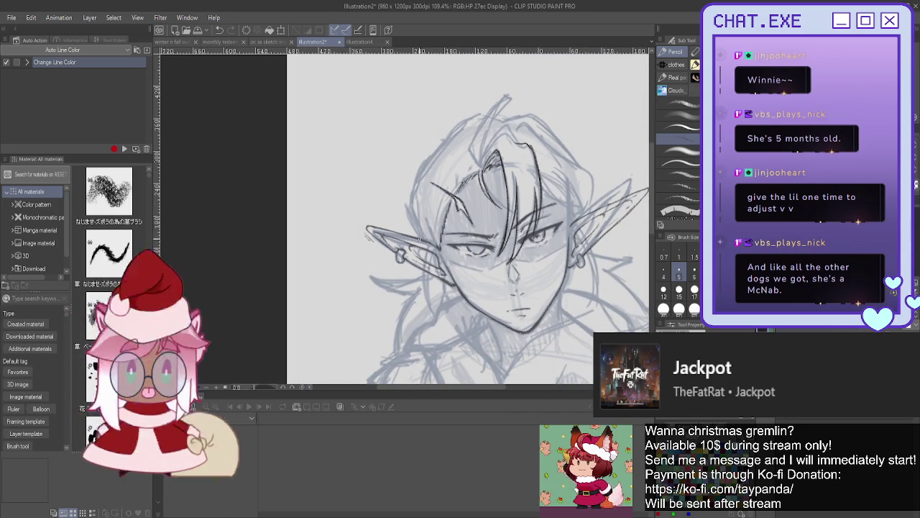
scroll(417, 209, up, 1)
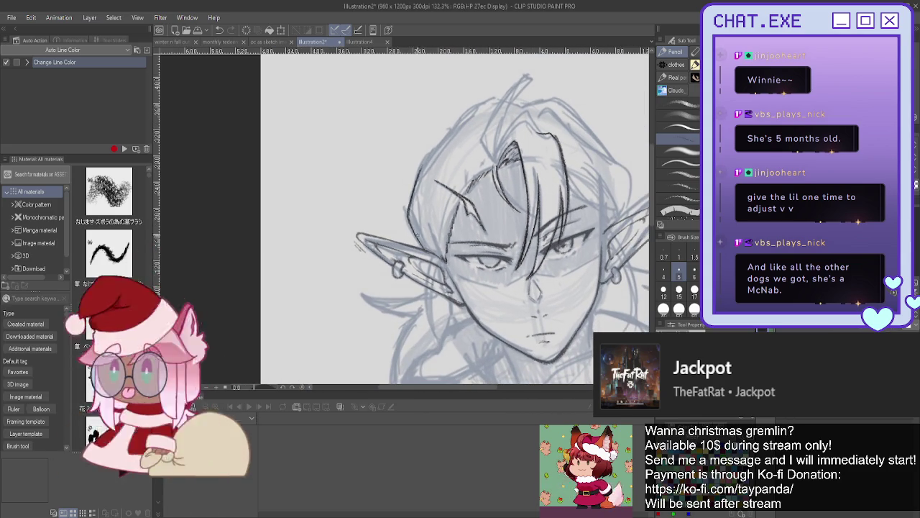
Step: Reframe the face and ink a hair strand falling beside the right ear
drag(446, 216, 435, 223)
drag(561, 291, 515, 274)
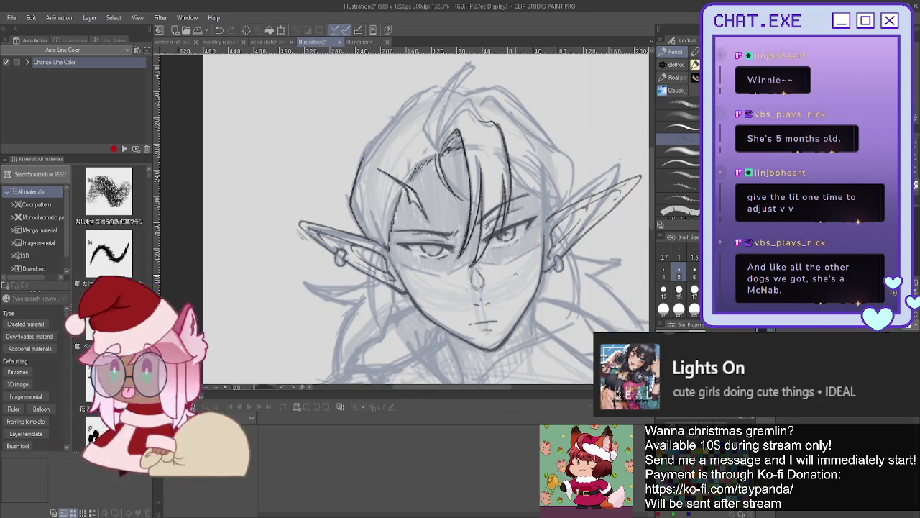
scroll(539, 209, up, 1)
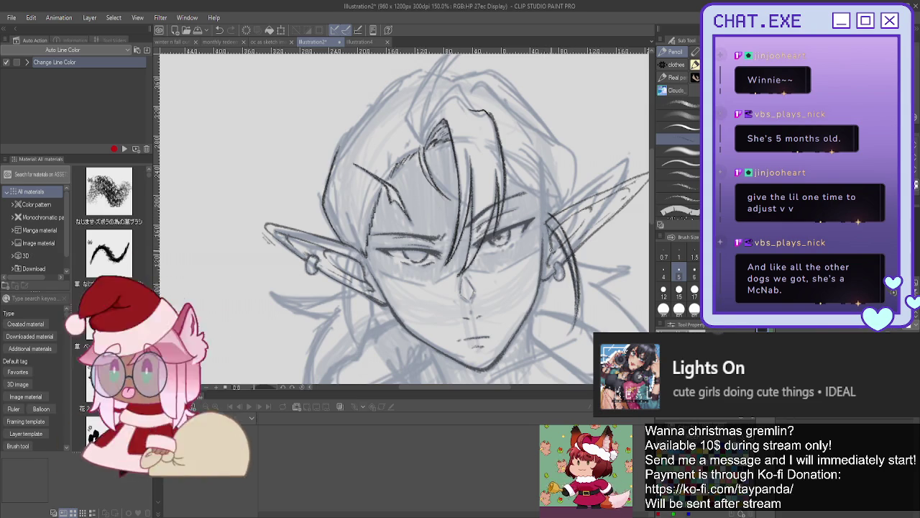
drag(546, 229, 557, 299)
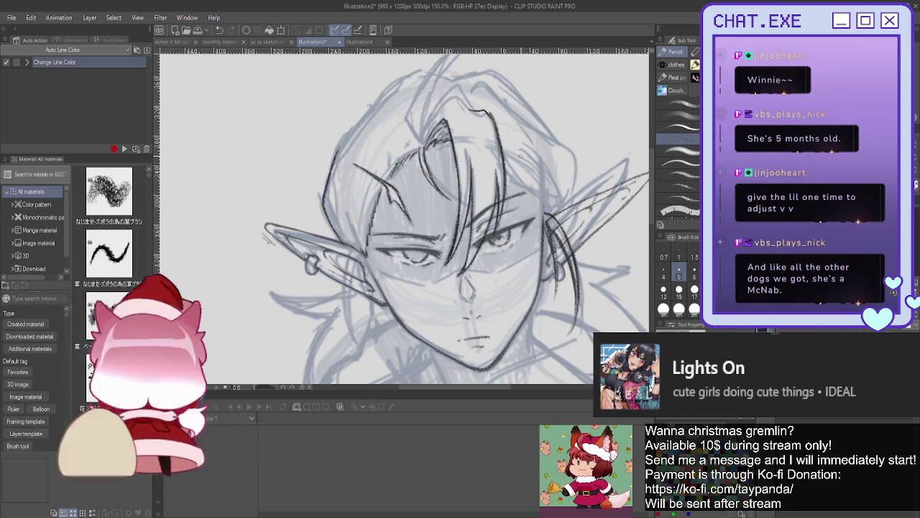
scroll(502, 153, up, 1)
scroll(501, 153, up, 1)
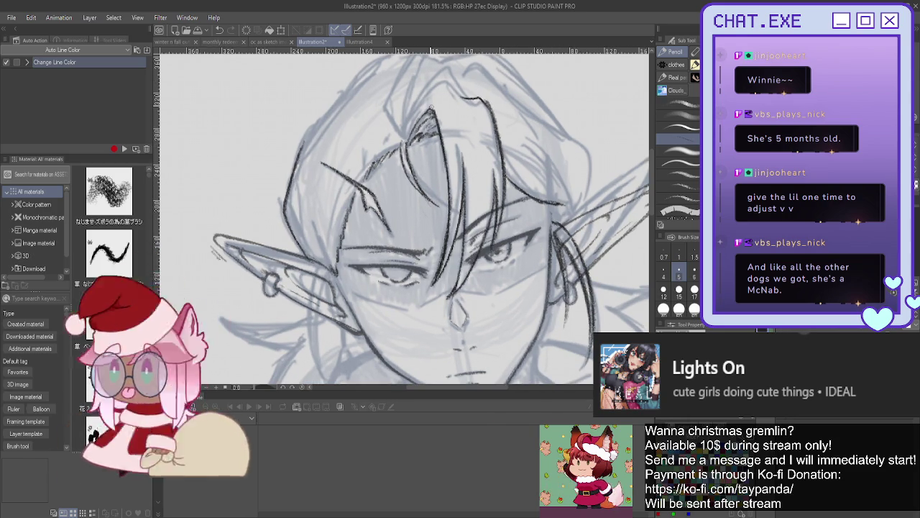
scroll(431, 216, down, 2)
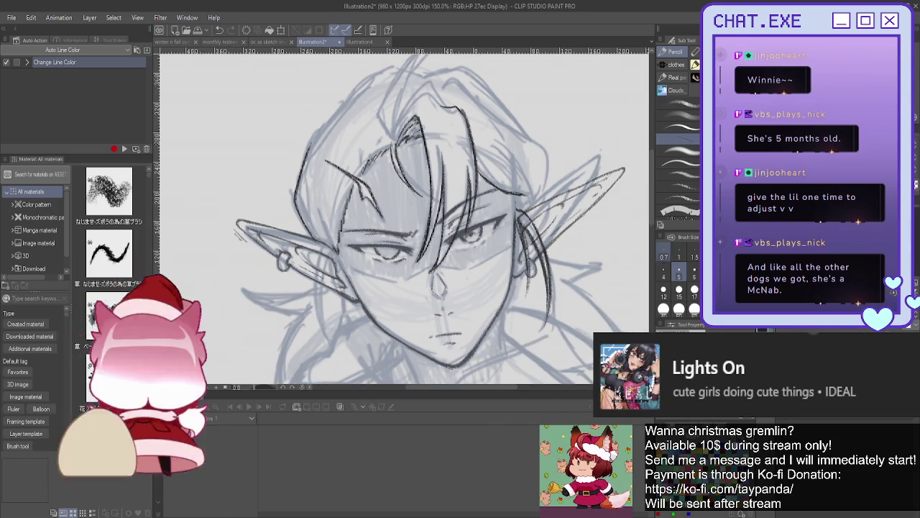
scroll(432, 216, down, 1)
scroll(455, 187, up, 1)
scroll(455, 187, up, 1)
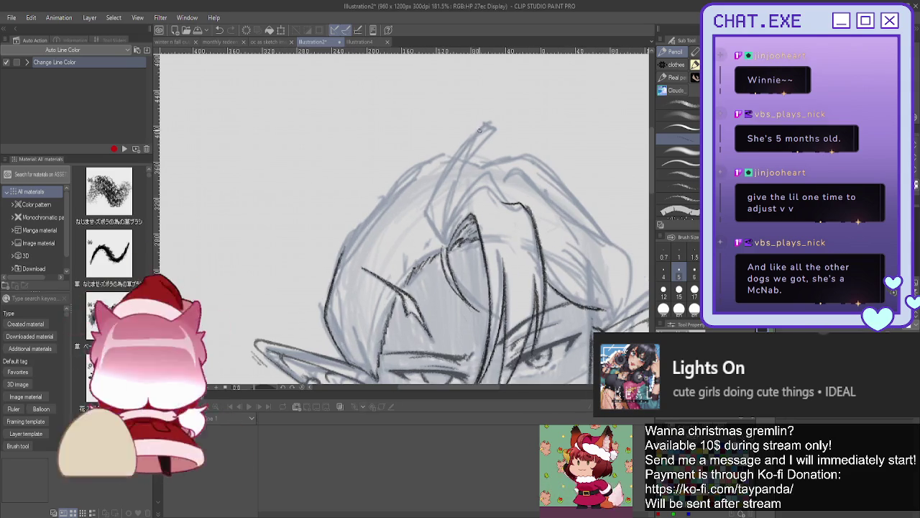
Step: Ink the tall strand atop the head, redrawing its tip, and a curve toward the right
drag(472, 141, 448, 215)
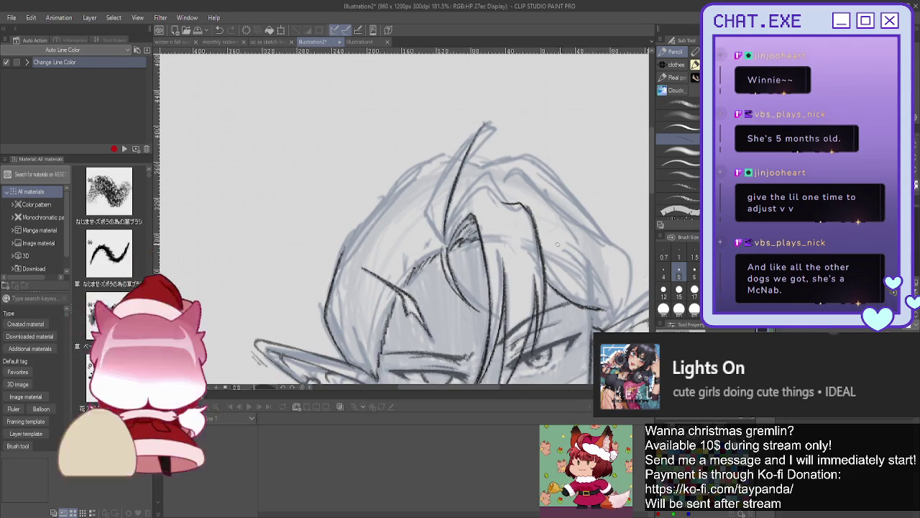
scroll(402, 216, up, 1)
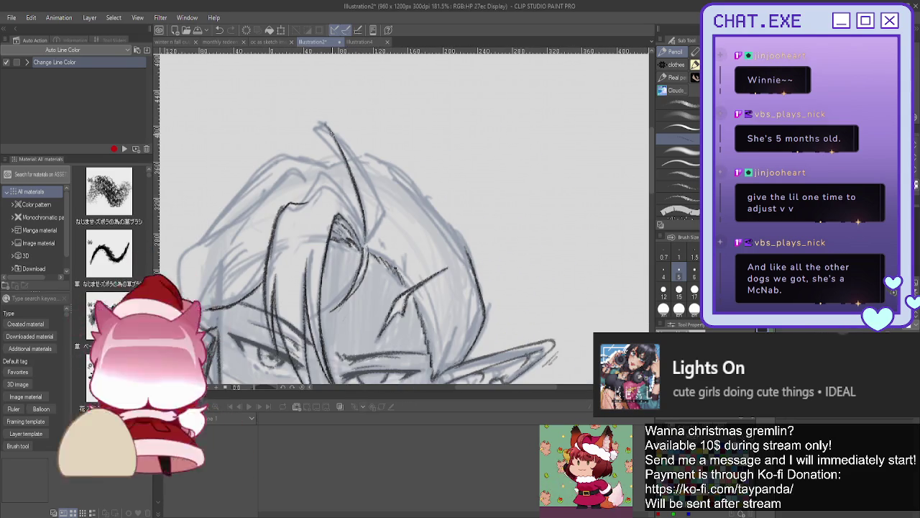
drag(323, 123, 379, 247)
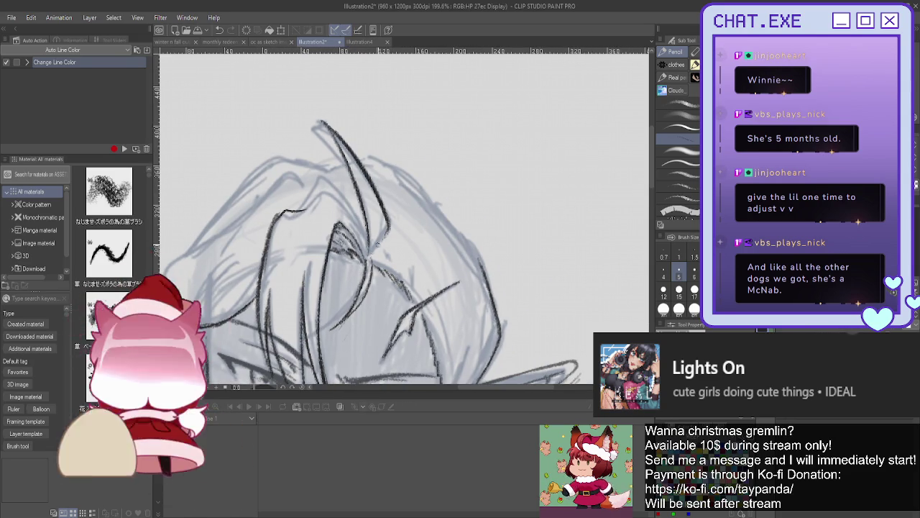
key(ctrl+z)
drag(322, 122, 343, 149)
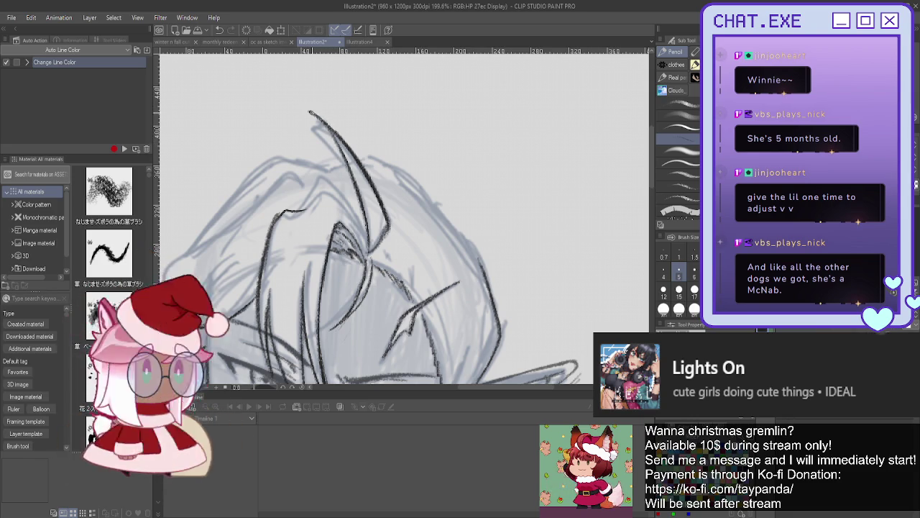
mouse_move(351, 187)
mouse_down()
mouse_move(331, 130)
mouse_move(313, 117)
mouse_up()
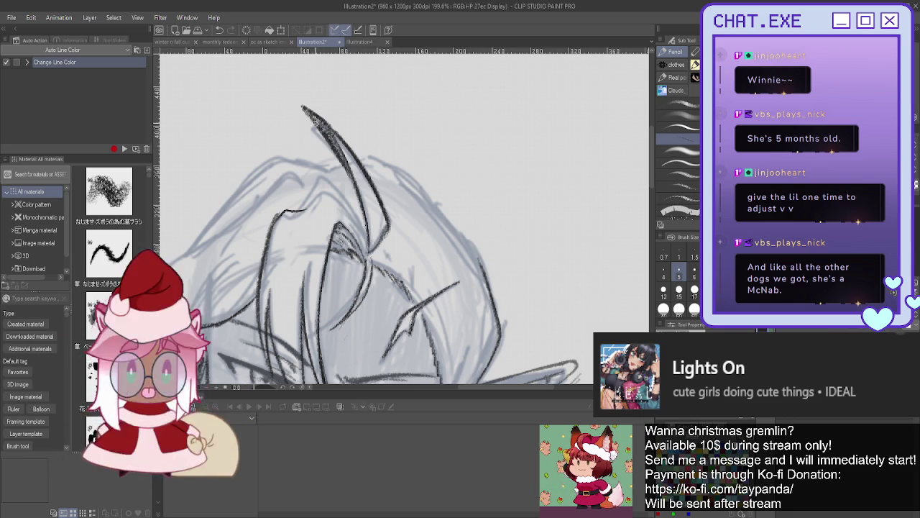
mouse_move(359, 156)
mouse_down()
mouse_move(380, 159)
mouse_move(475, 252)
mouse_up()
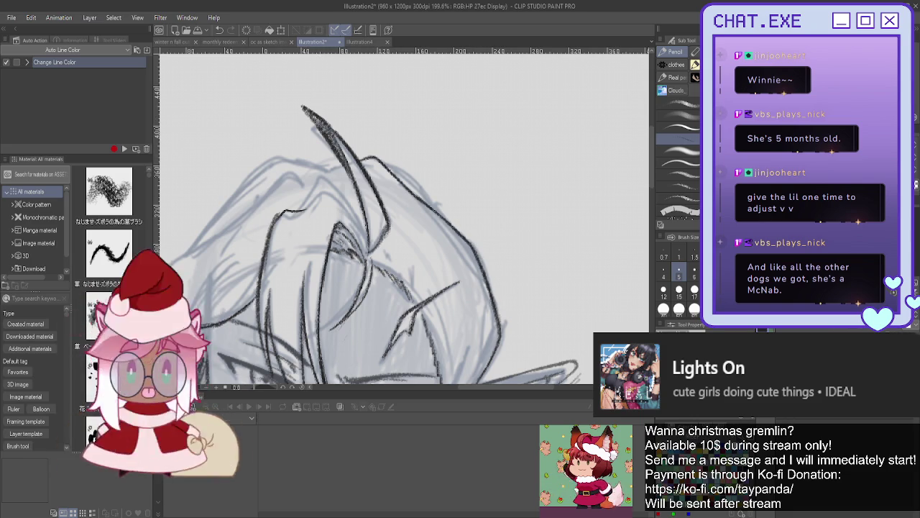
Step: Outline the top and right side of the hair and add inner strand lines
drag(432, 302, 403, 101)
drag(417, 216, 401, 306)
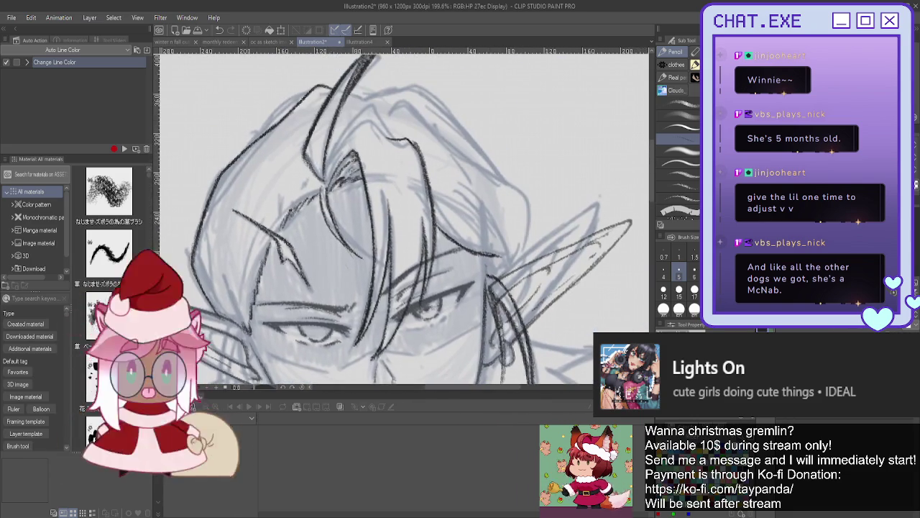
mouse_move(352, 97)
mouse_down()
mouse_move(425, 87)
mouse_move(486, 151)
mouse_up()
drag(456, 120, 505, 178)
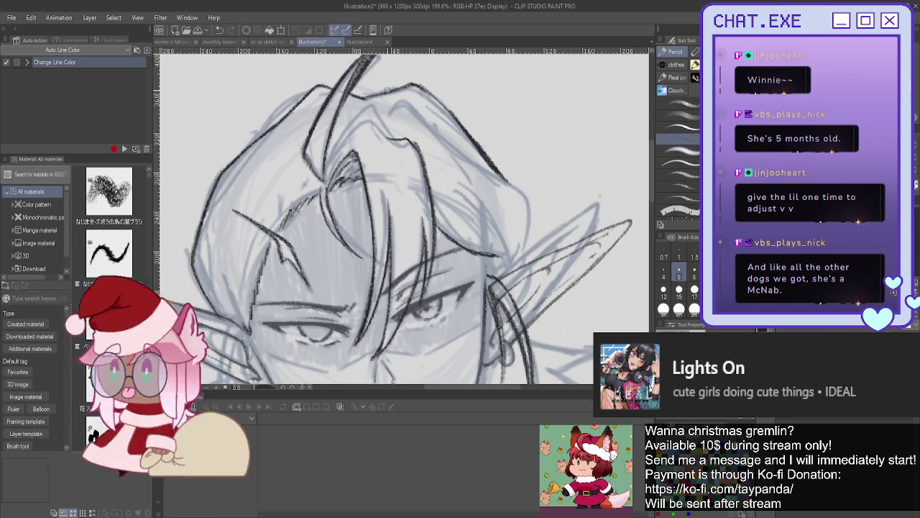
drag(385, 112, 453, 146)
drag(417, 108, 432, 126)
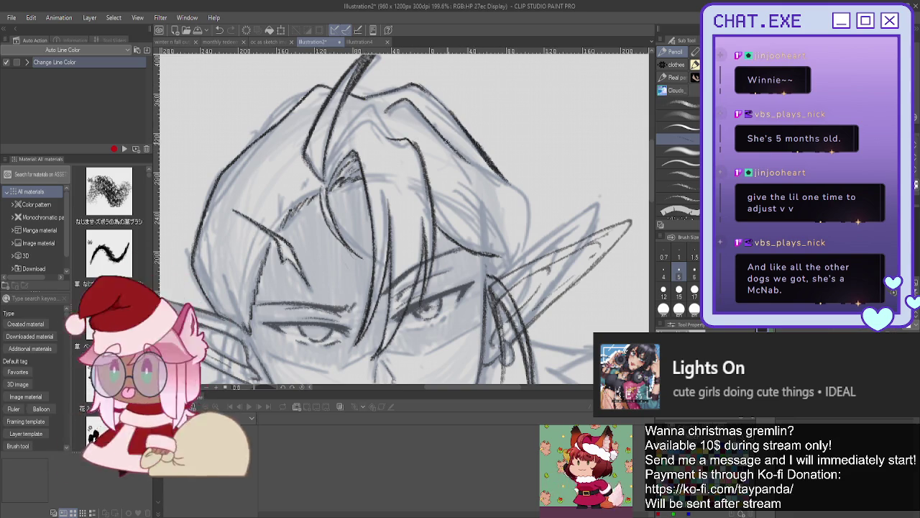
mouse_move(497, 177)
mouse_down()
mouse_move(532, 224)
mouse_move(519, 260)
mouse_up()
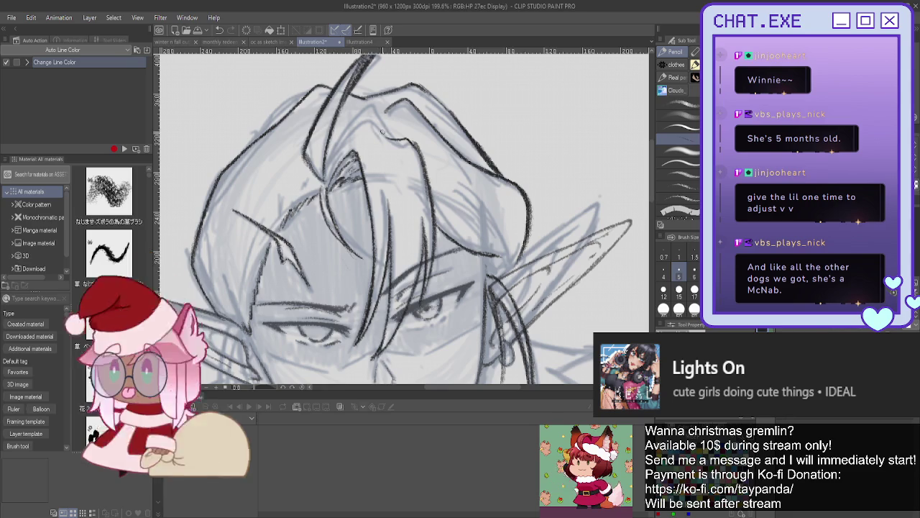
drag(381, 113, 337, 154)
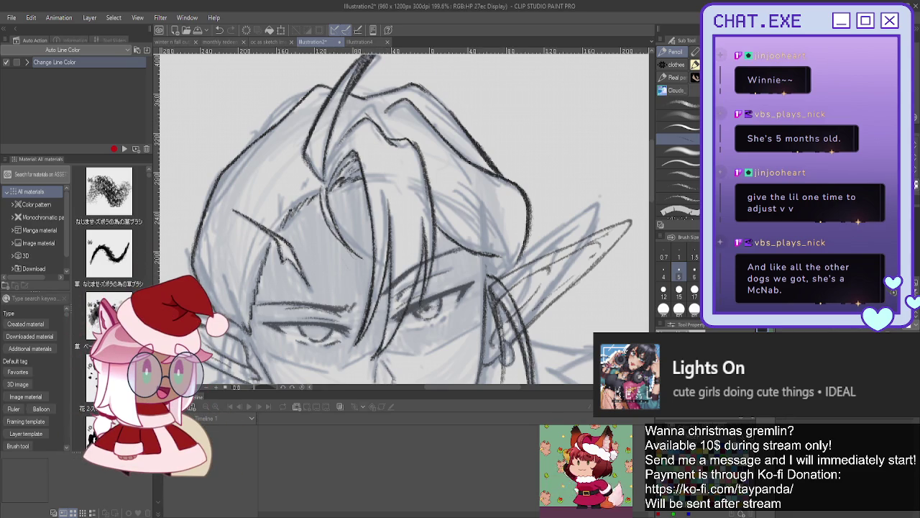
key(h)
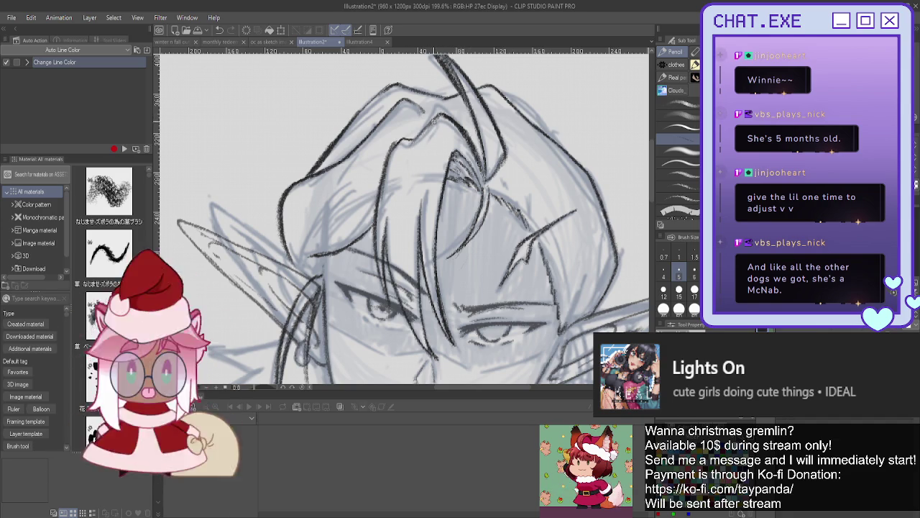
Step: Add a short line to the hair outline and zoom out to view the whole face
drag(420, 137, 402, 146)
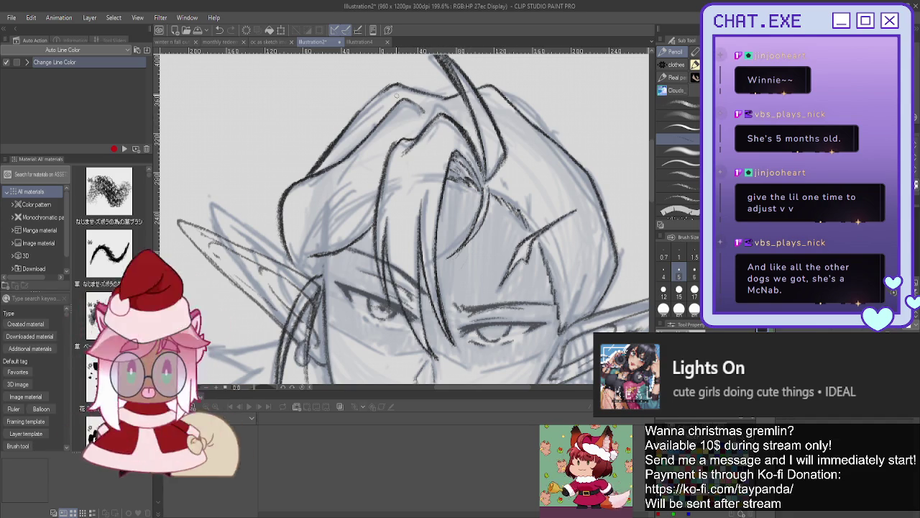
scroll(396, 94, down, 2)
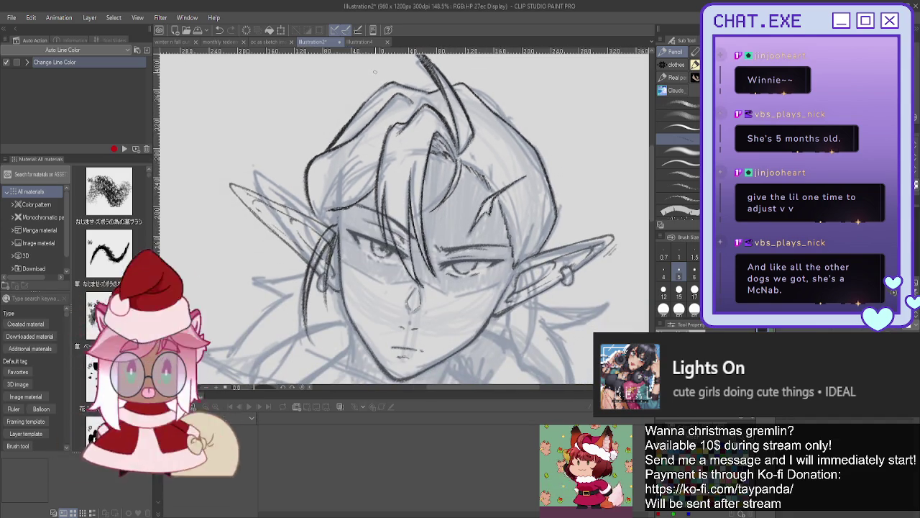
scroll(375, 71, down, 1)
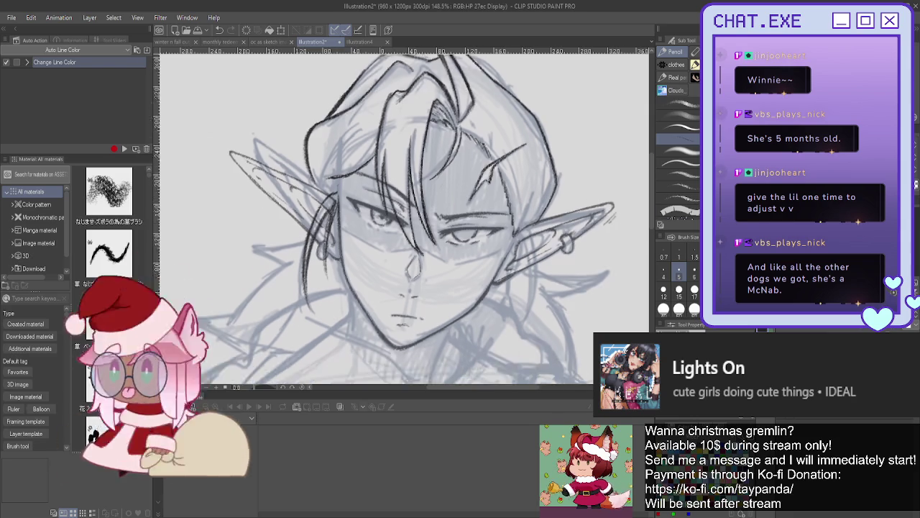
scroll(403, 216, down, 1)
scroll(402, 215, down, 1)
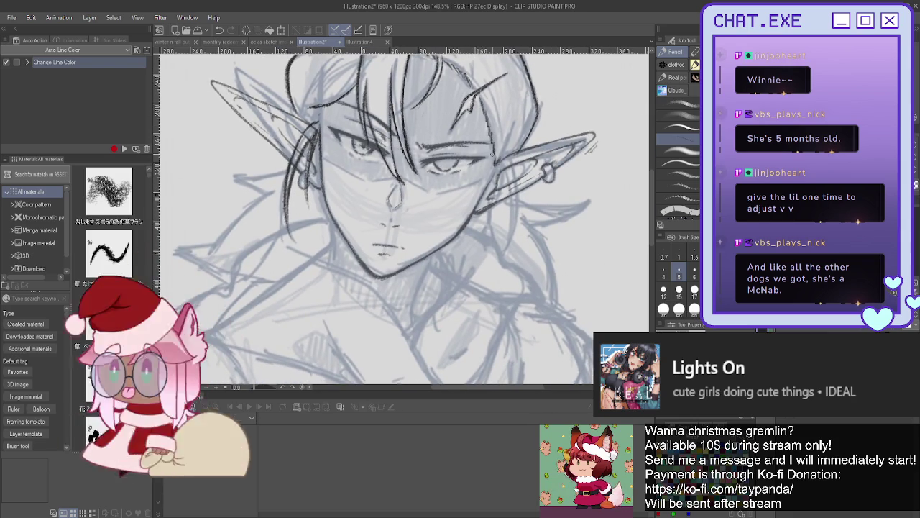
scroll(505, 159, up, 1)
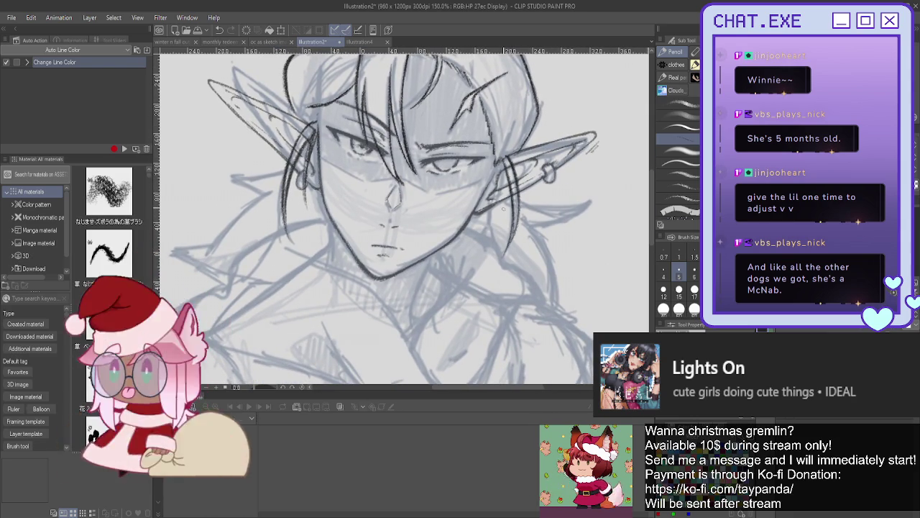
scroll(510, 228, down, 3)
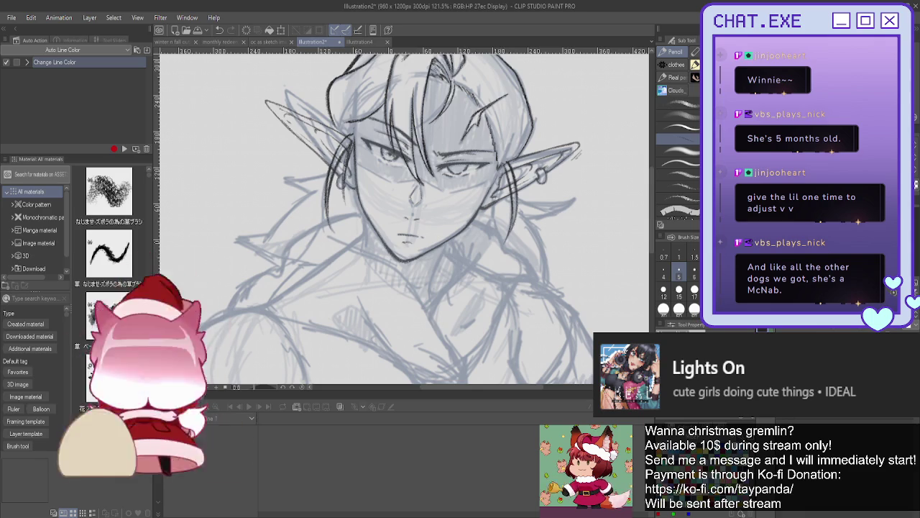
Step: Flip the view back and ink several strands hanging beside the right-hand ear
key(h)
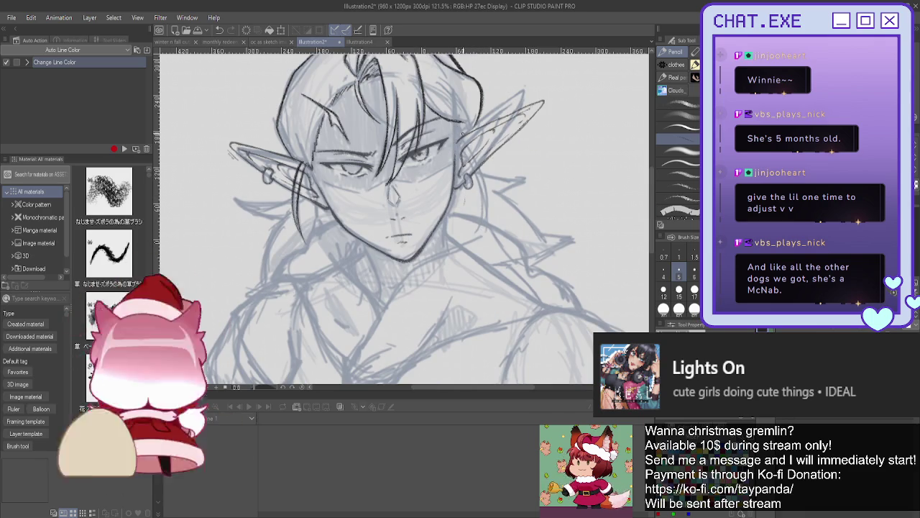
drag(467, 137, 489, 219)
drag(486, 179, 490, 219)
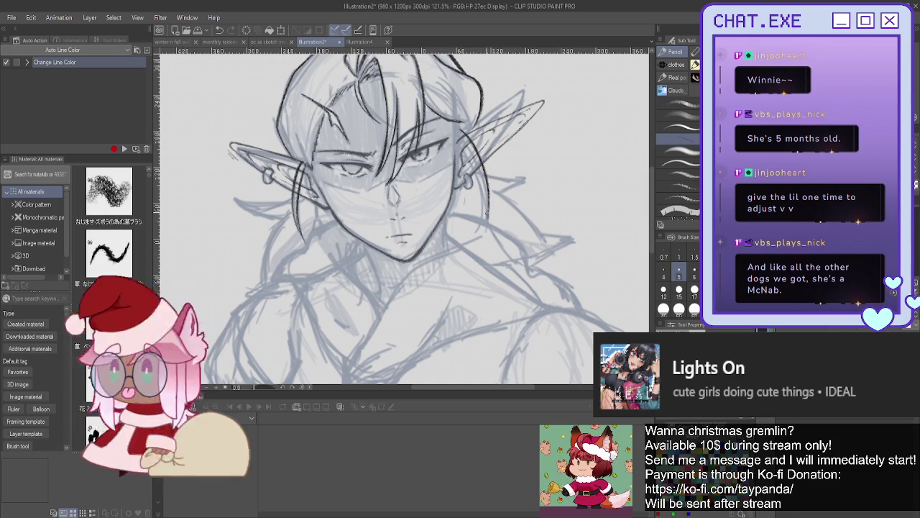
drag(459, 135, 489, 220)
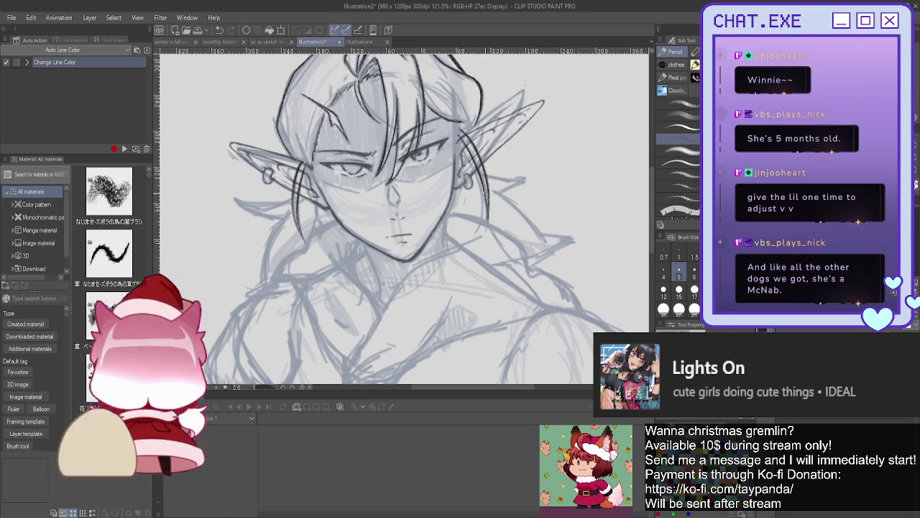
drag(463, 127, 464, 204)
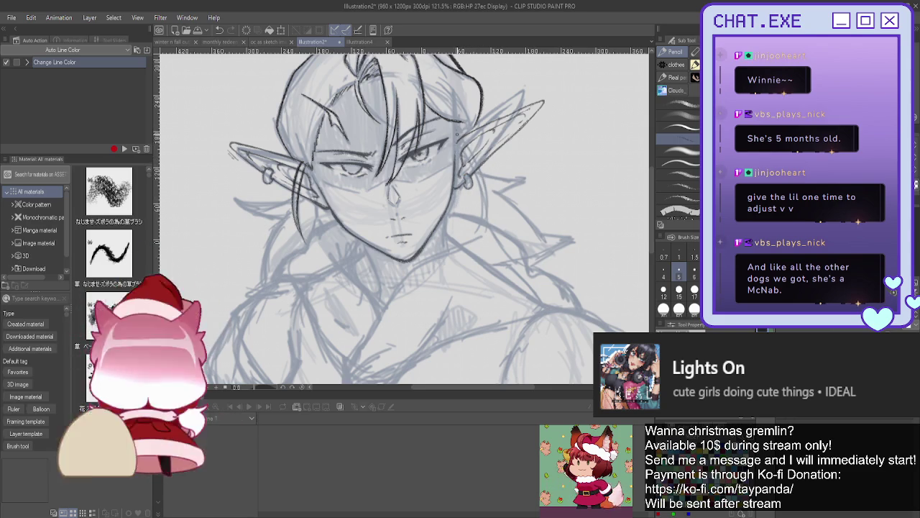
drag(454, 135, 461, 200)
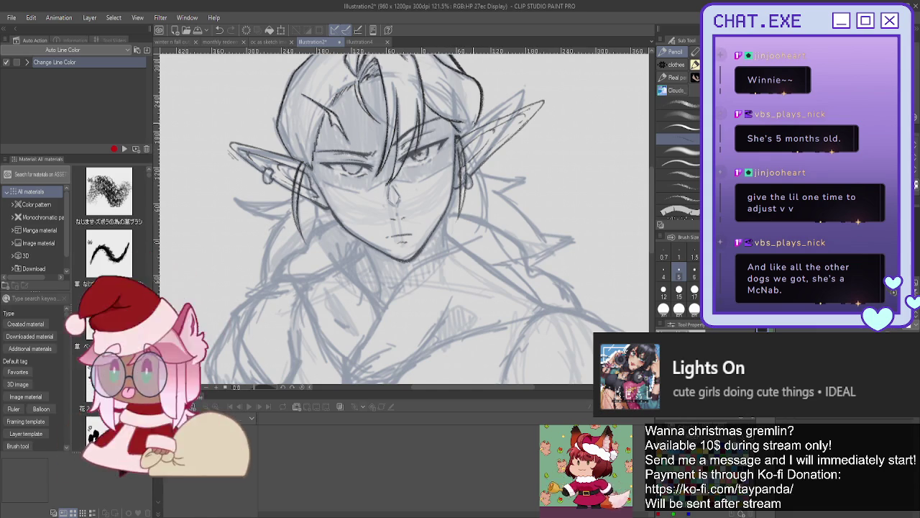
scroll(489, 244, down, 1)
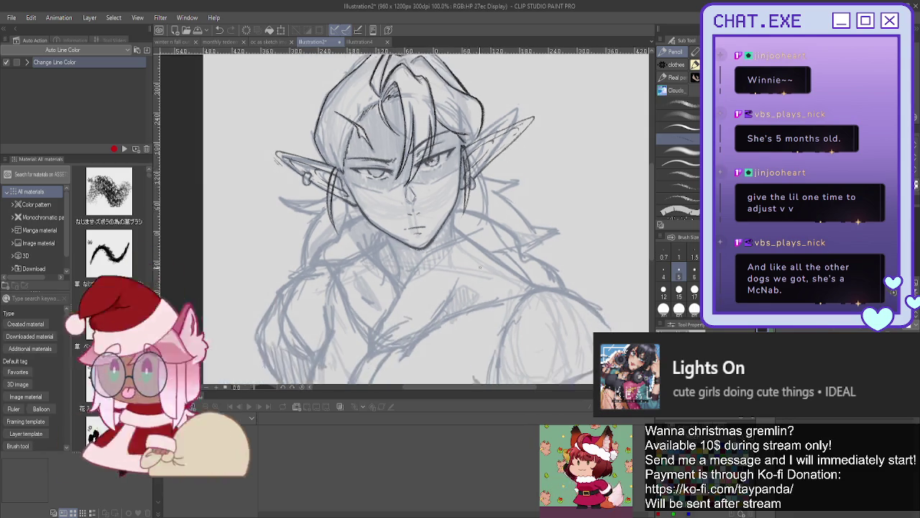
Step: Ink the left jawline and cheek plus the chin and neck lines, redoing one jaw stroke
scroll(489, 245, down, 1)
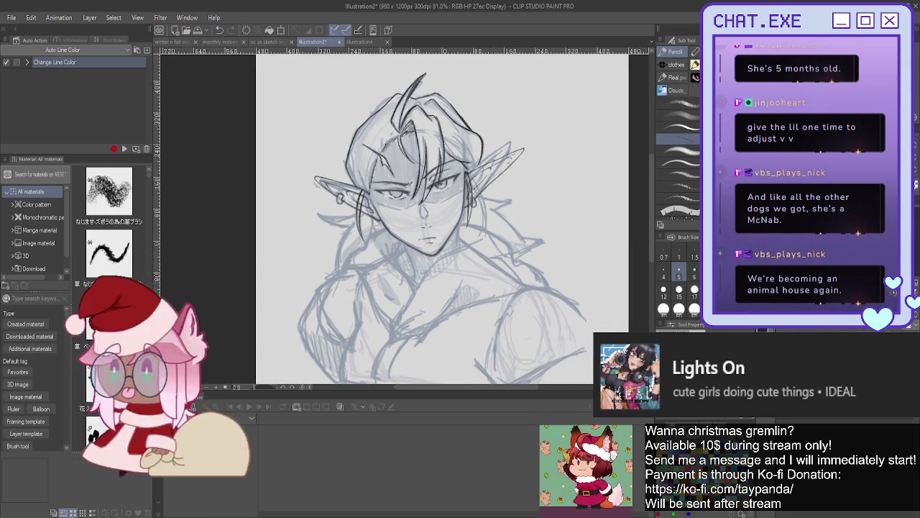
mouse_move(432, 215)
mouse_down()
mouse_move(349, 202)
mouse_move(384, 190)
mouse_up()
scroll(432, 216, up, 2)
scroll(431, 216, up, 1)
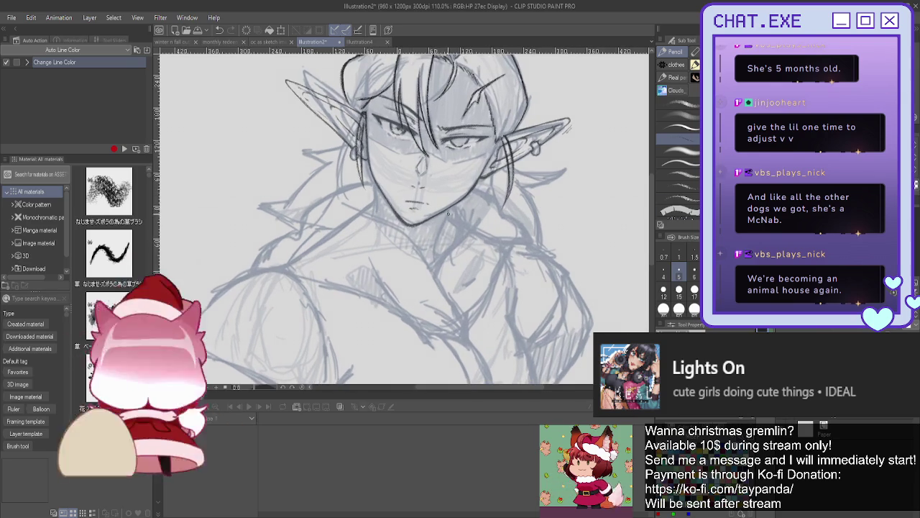
drag(457, 204, 434, 243)
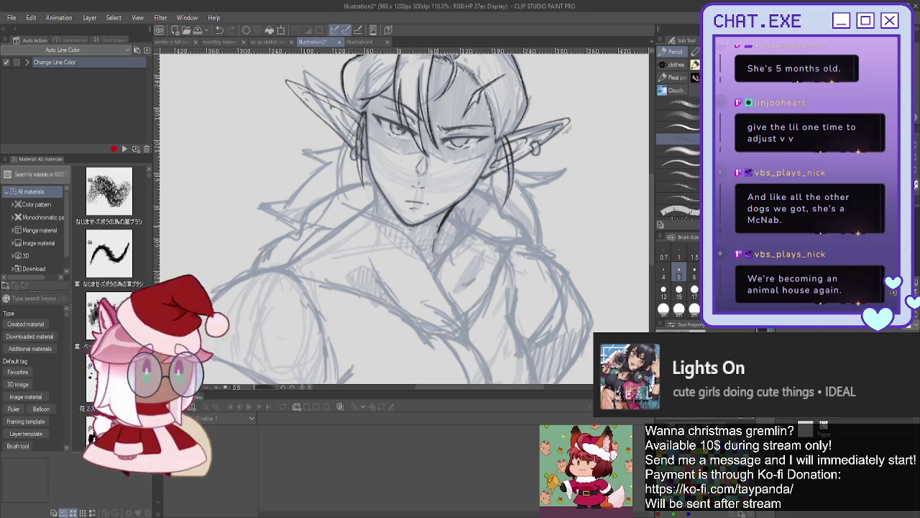
drag(373, 203, 395, 223)
drag(372, 179, 379, 209)
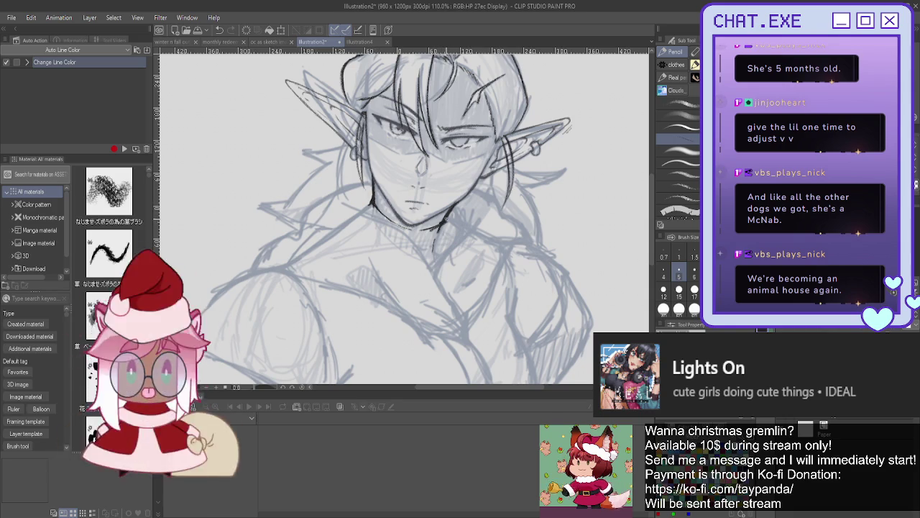
drag(448, 217, 455, 227)
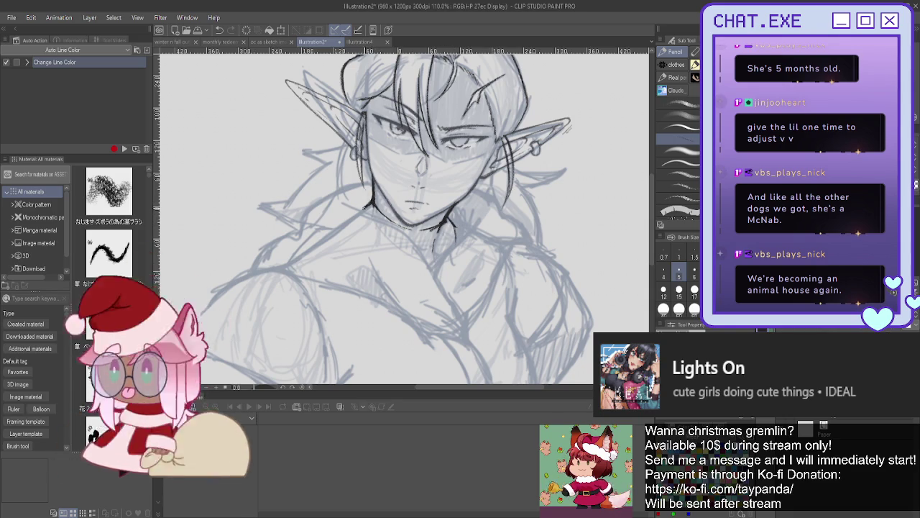
drag(369, 199, 372, 208)
key(ctrl+z)
mouse_move(448, 220)
mouse_down()
mouse_move(455, 230)
mouse_move(440, 248)
mouse_up()
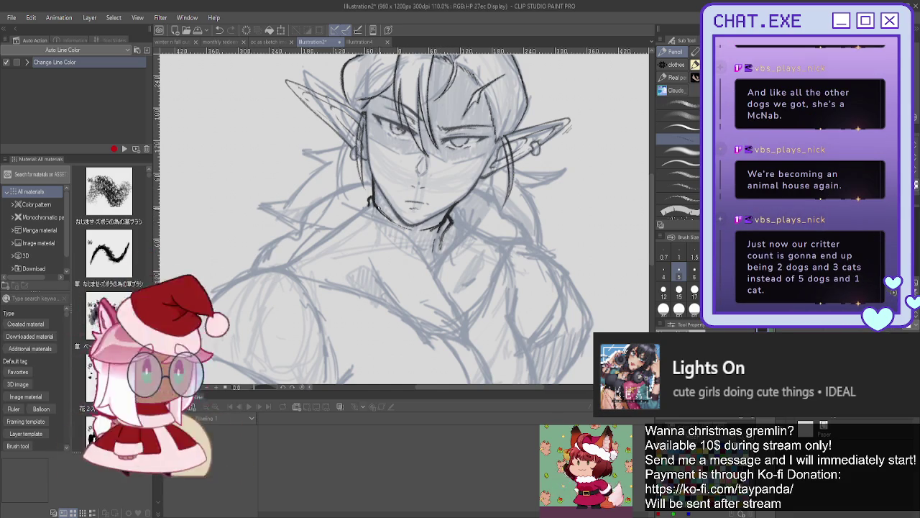
Step: Ink the collar line from the chin, a chest line, and the collar edge down to the shoulder
mouse_move(370, 214)
mouse_down()
mouse_move(397, 226)
mouse_move(468, 333)
mouse_up()
mouse_move(425, 283)
mouse_down()
mouse_move(460, 308)
mouse_move(443, 294)
mouse_up()
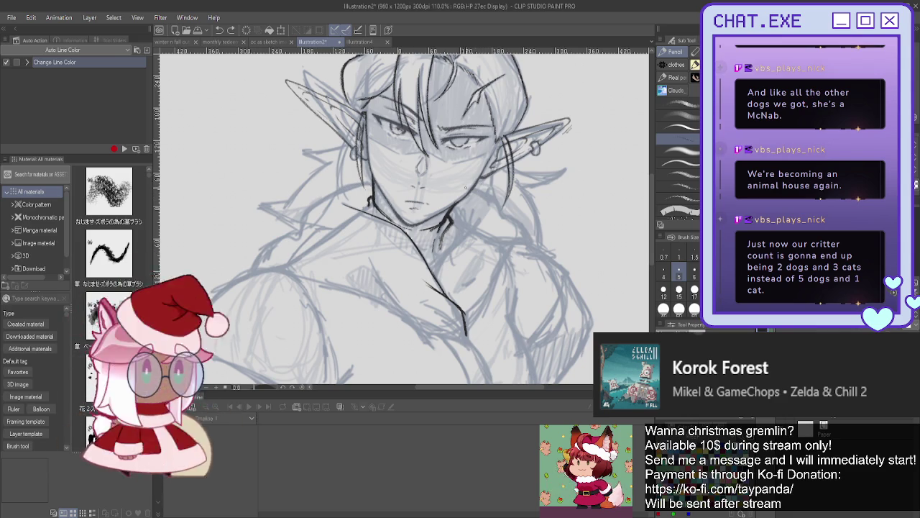
mouse_move(471, 189)
mouse_down()
mouse_move(500, 204)
mouse_move(504, 229)
mouse_up()
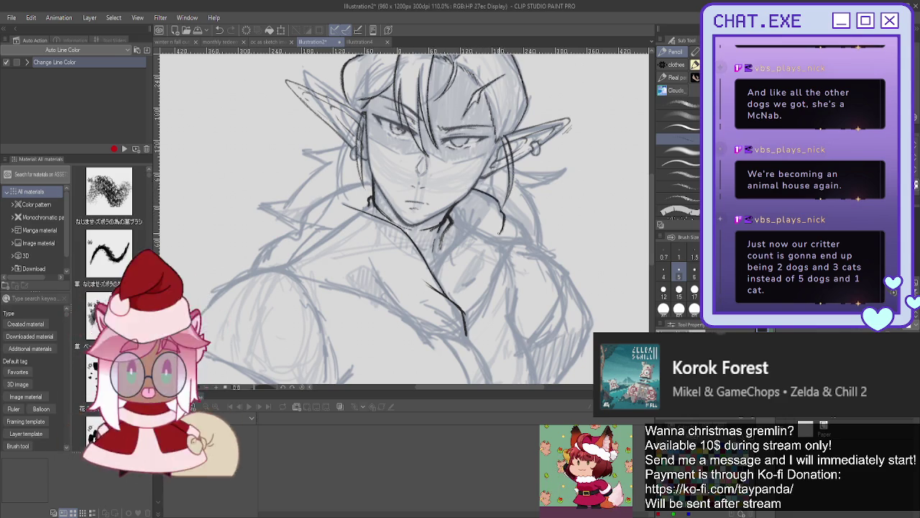
drag(509, 218, 539, 251)
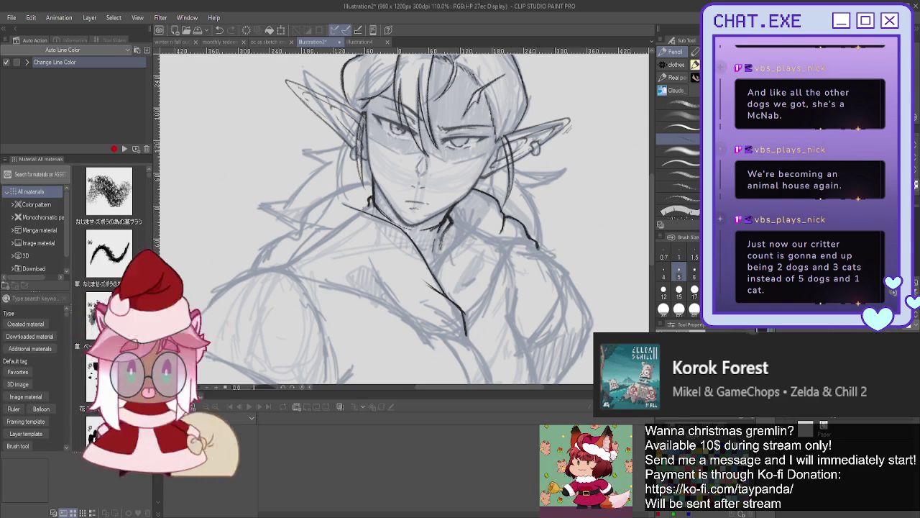
Step: Mirror the canvas and ink the collar on the other side of the neck, removing one stray stroke
key(h)
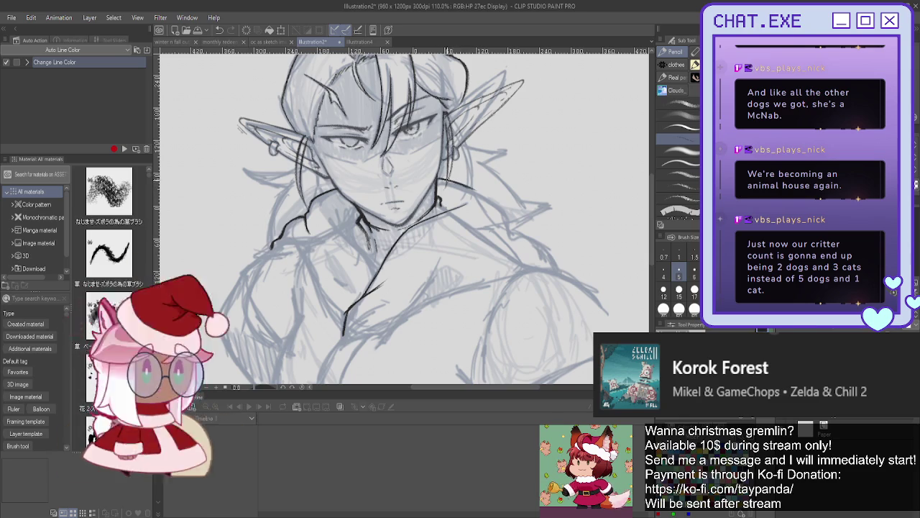
mouse_move(450, 179)
mouse_down()
mouse_move(501, 205)
mouse_move(514, 238)
mouse_move(553, 250)
mouse_move(538, 242)
mouse_move(559, 271)
mouse_up()
key(ctrl+z)
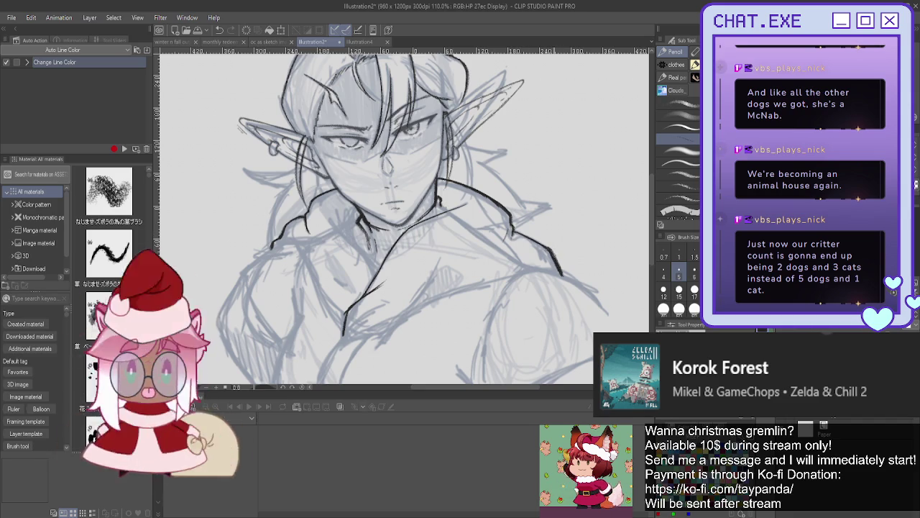
scroll(457, 202, down, 3)
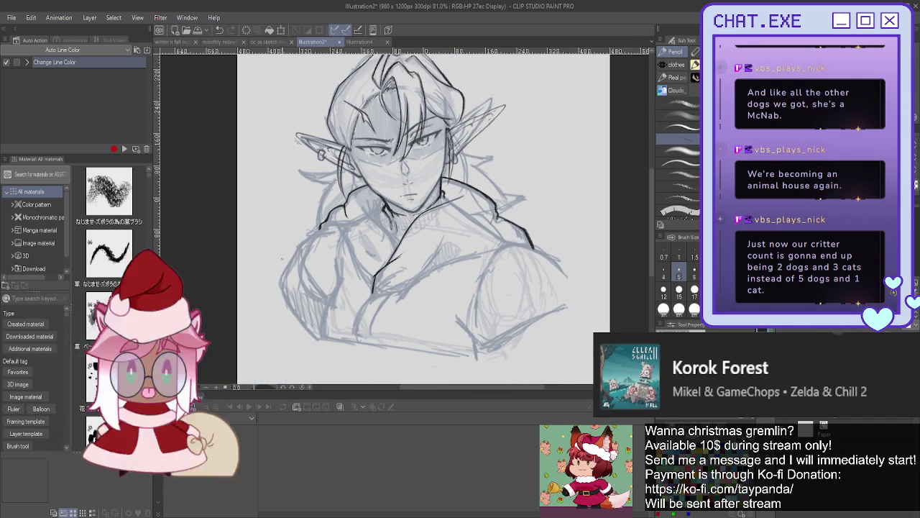
Step: Ink the collar line from the shoulder, short chest folds and a fold across the left chest
scroll(431, 209, up, 1)
scroll(431, 209, up, 1)
scroll(338, 222, up, 1)
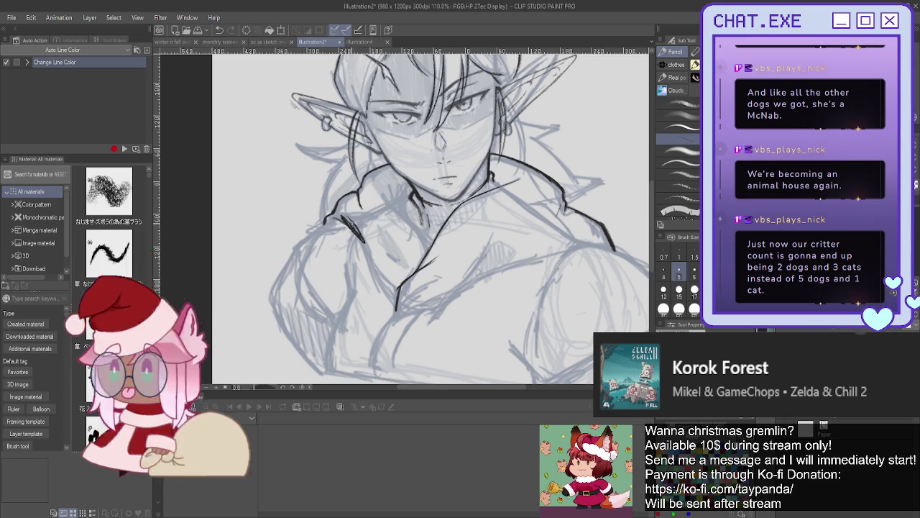
drag(355, 228, 369, 256)
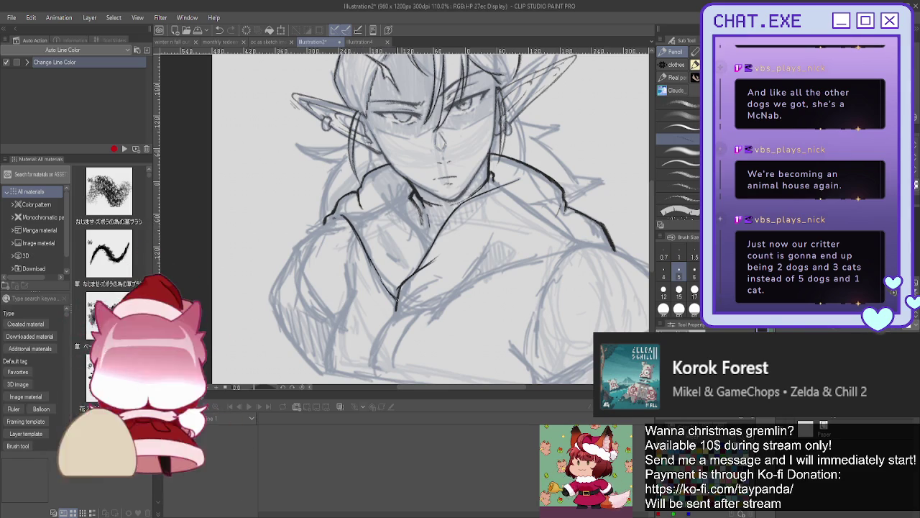
drag(405, 186, 394, 212)
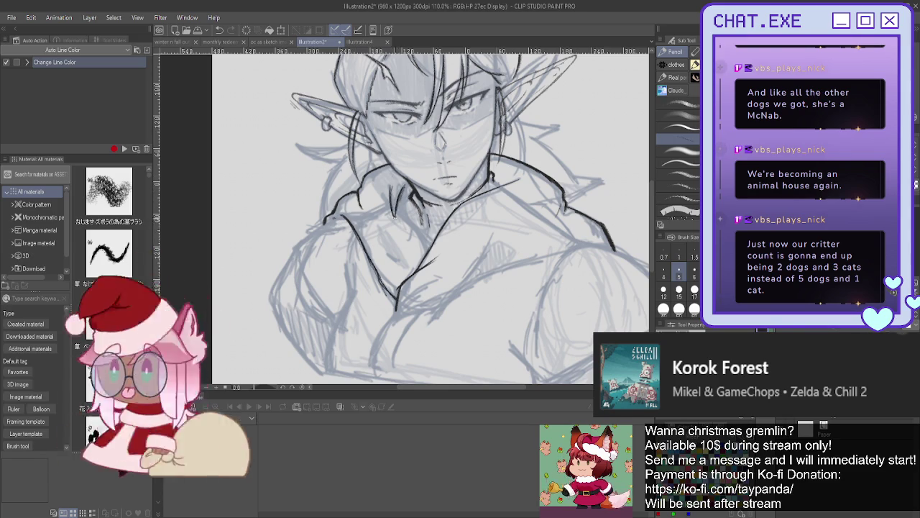
mouse_move(416, 256)
mouse_down()
mouse_move(389, 210)
mouse_move(400, 223)
mouse_up()
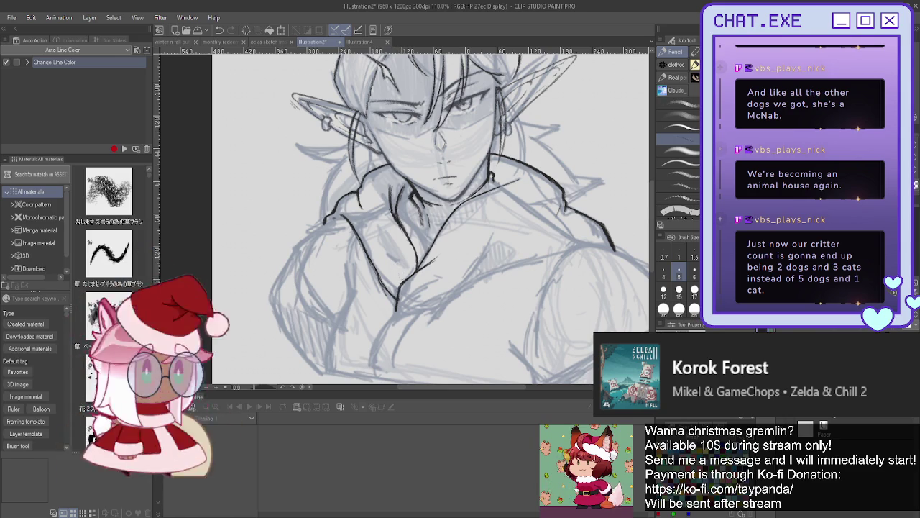
drag(403, 216, 331, 180)
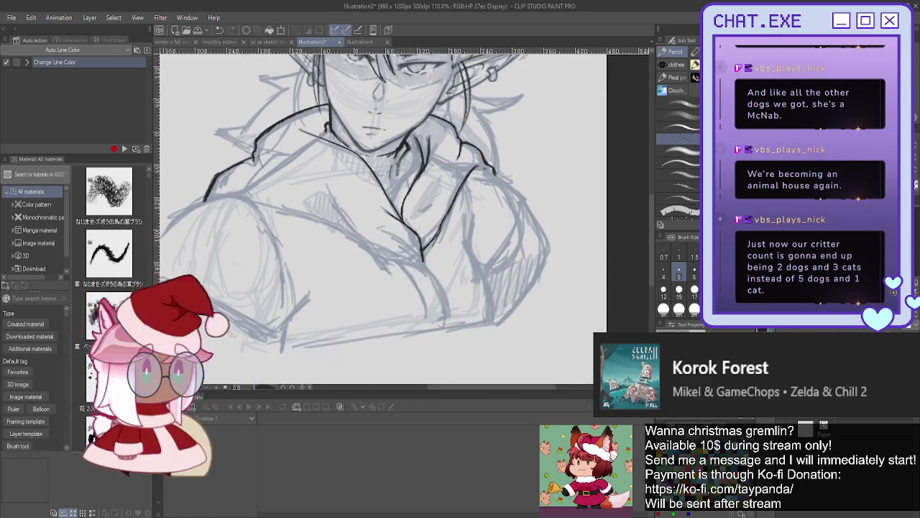
scroll(220, 197, up, 2)
drag(211, 204, 283, 229)
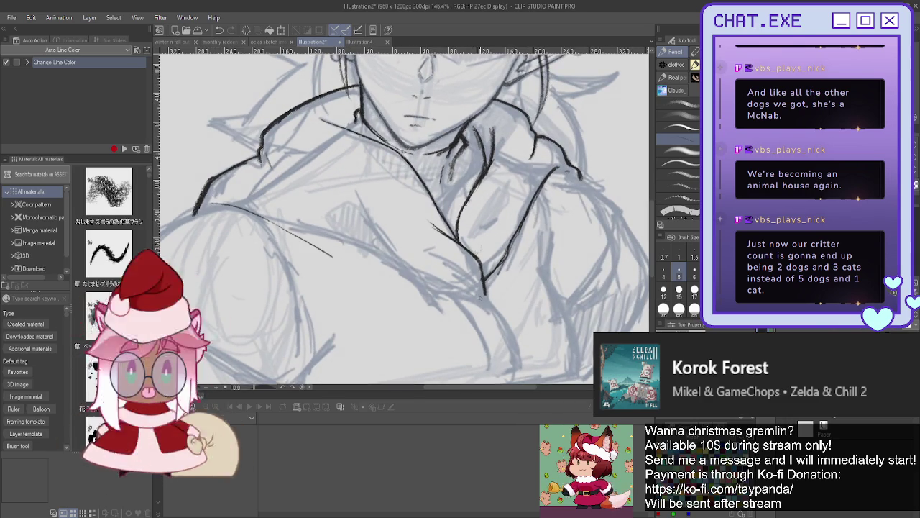
scroll(480, 297, down, 1)
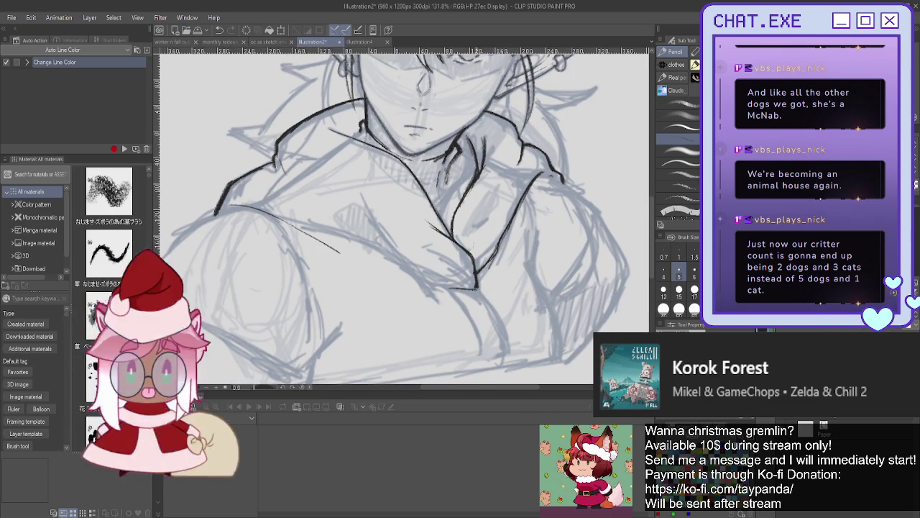
Step: Ink both edges of the jacket's front opening and darken its central and right folds
drag(476, 288, 503, 342)
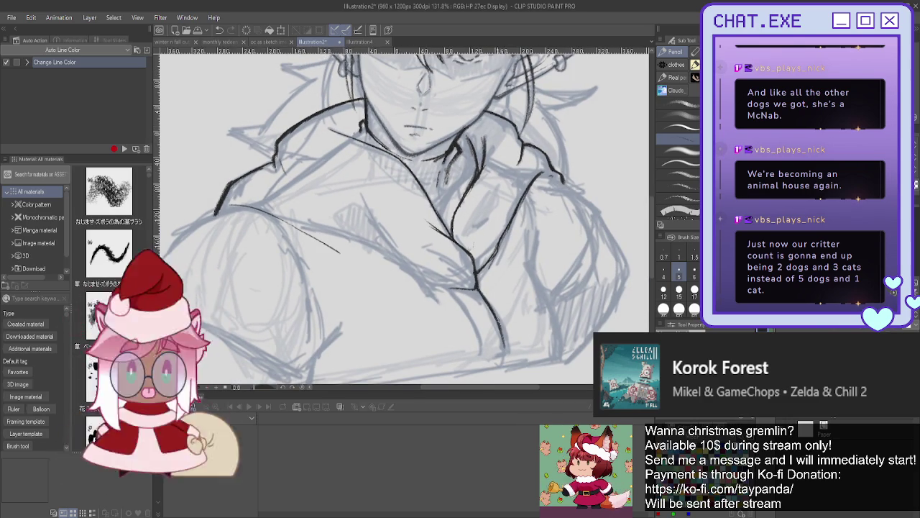
scroll(498, 322, down, 1)
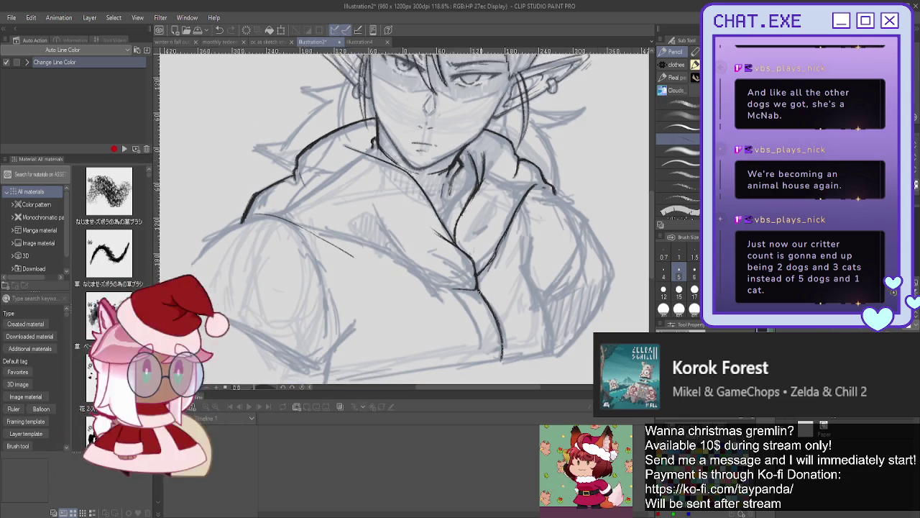
scroll(478, 292, down, 2)
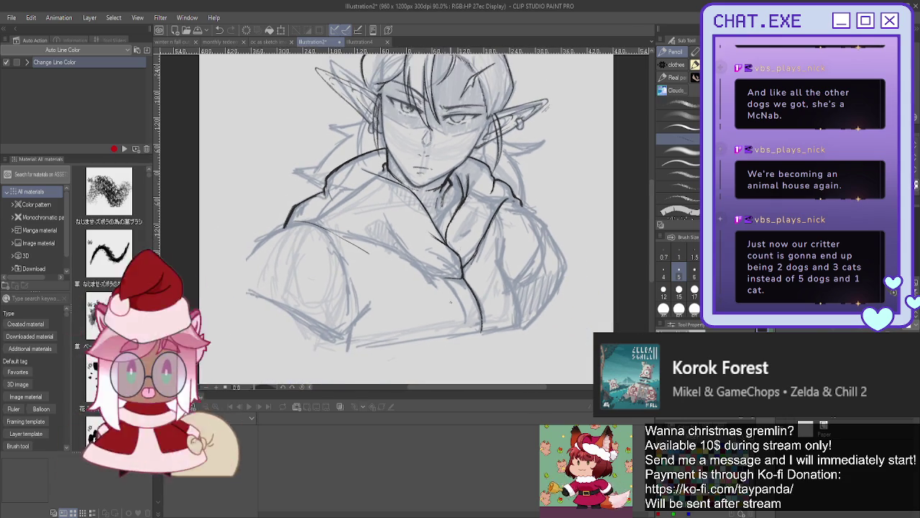
scroll(451, 302, up, 1)
scroll(451, 302, up, 1)
scroll(451, 302, up, 1)
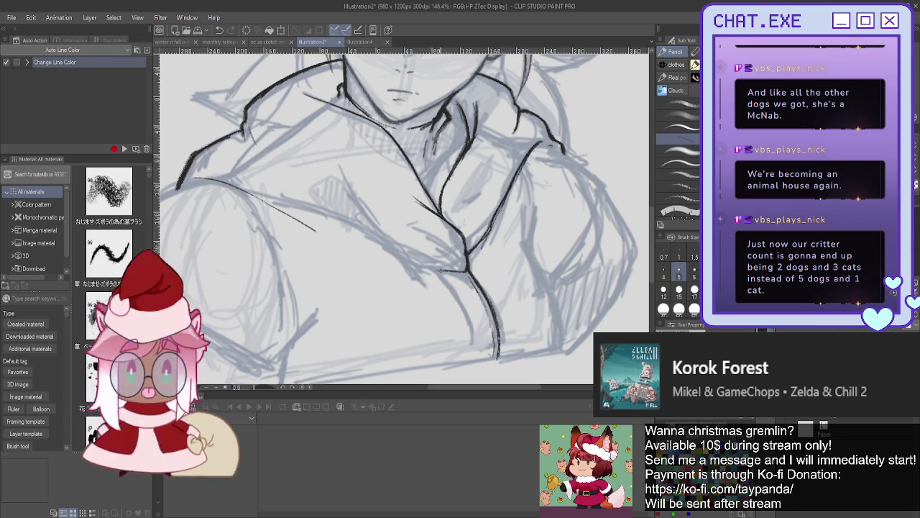
drag(451, 282, 475, 363)
drag(445, 273, 480, 361)
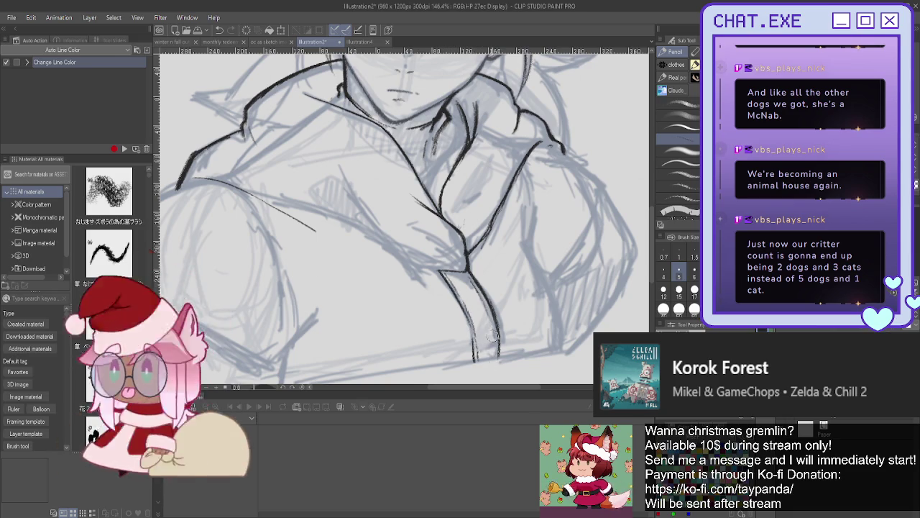
drag(489, 318, 498, 349)
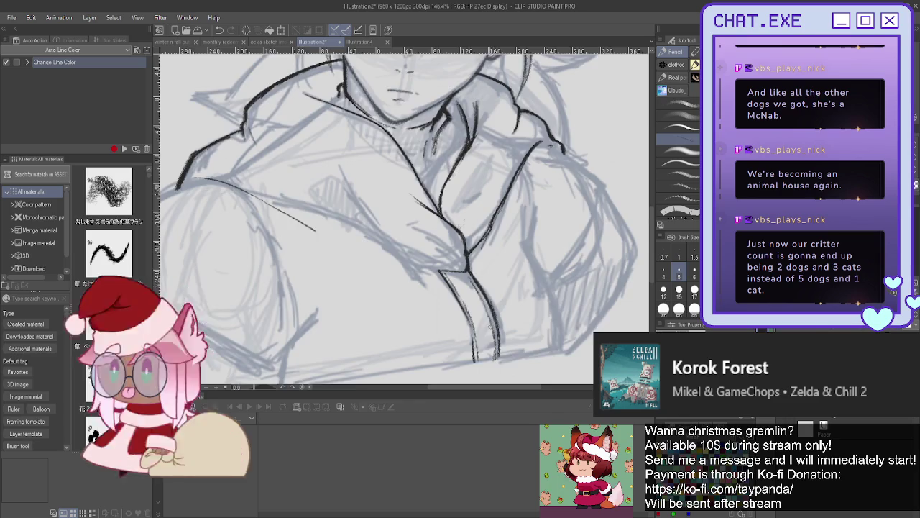
scroll(509, 225, down, 2)
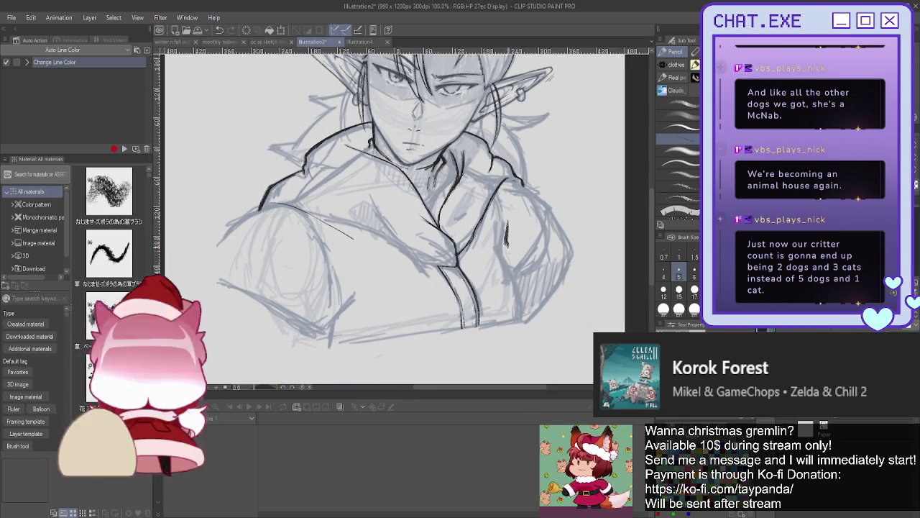
Step: Ink the jacket's right side, right shoulder outline and bottom-right hem, undoing one hem stroke
drag(512, 256, 529, 321)
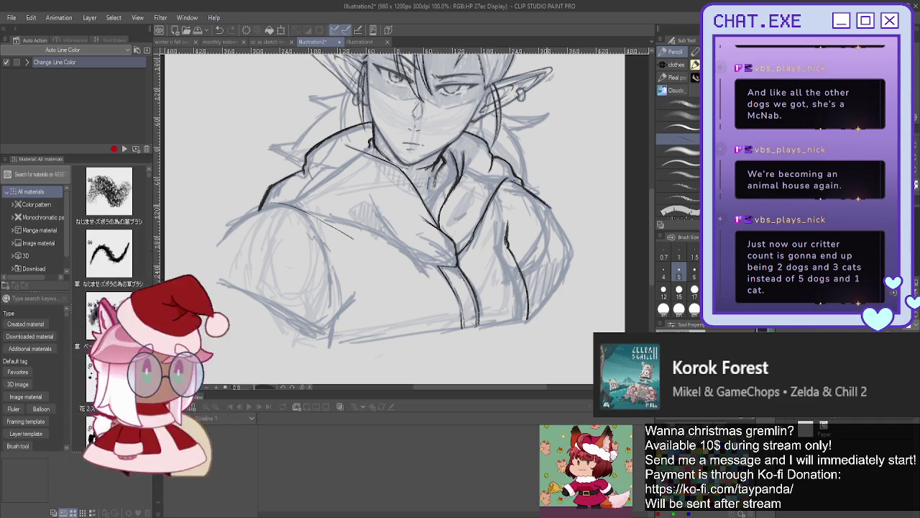
drag(562, 224, 580, 272)
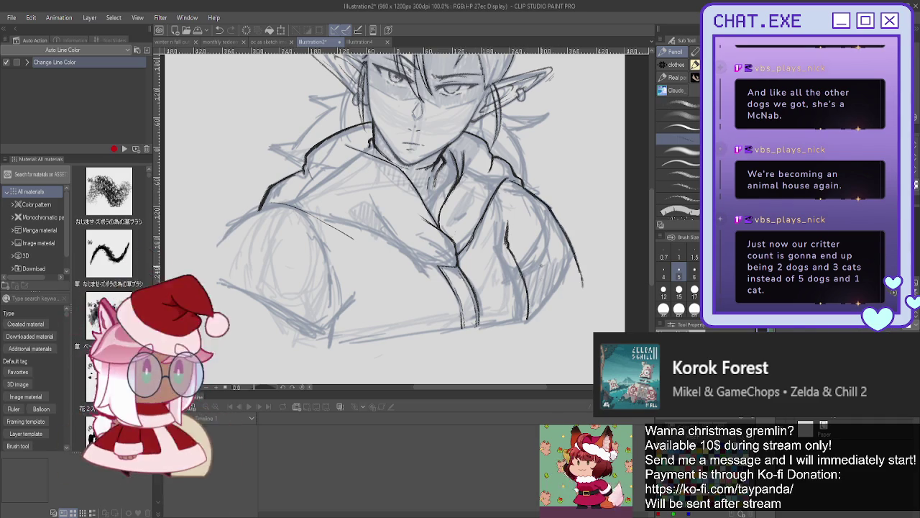
drag(584, 290, 558, 319)
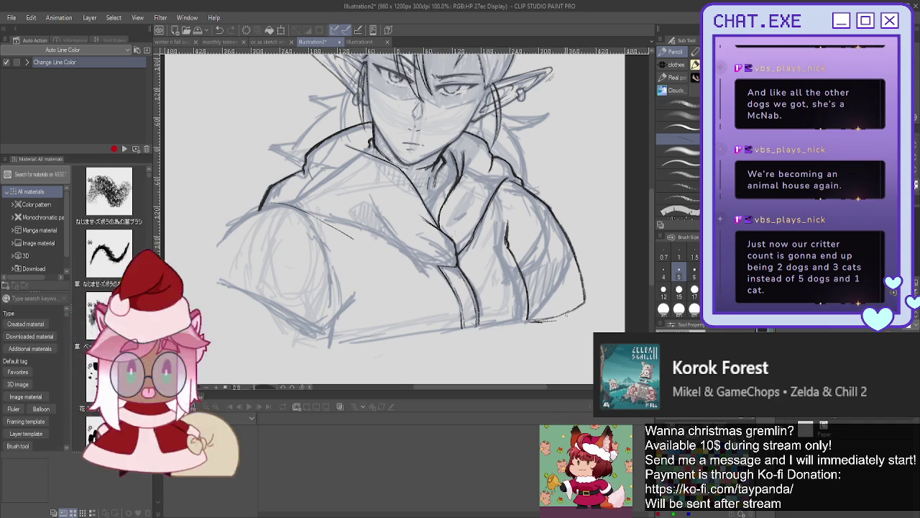
key(ctrl+z)
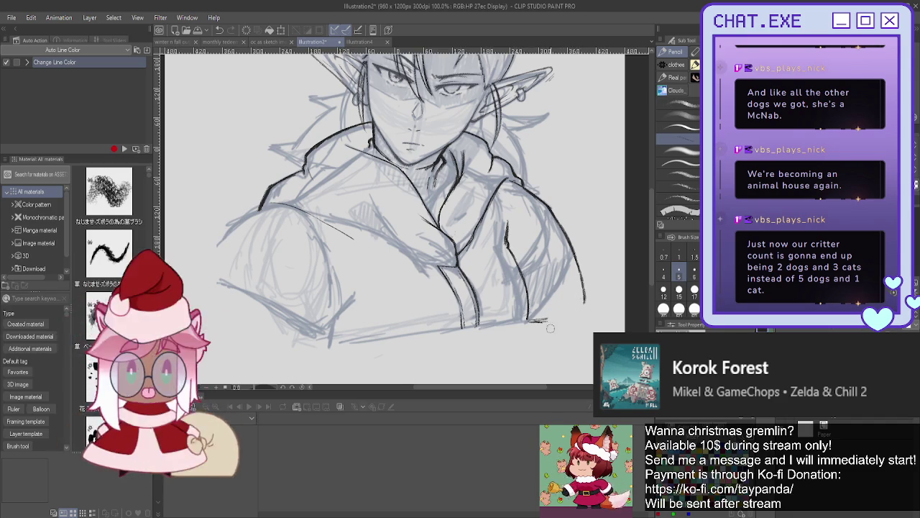
scroll(500, 294, down, 2)
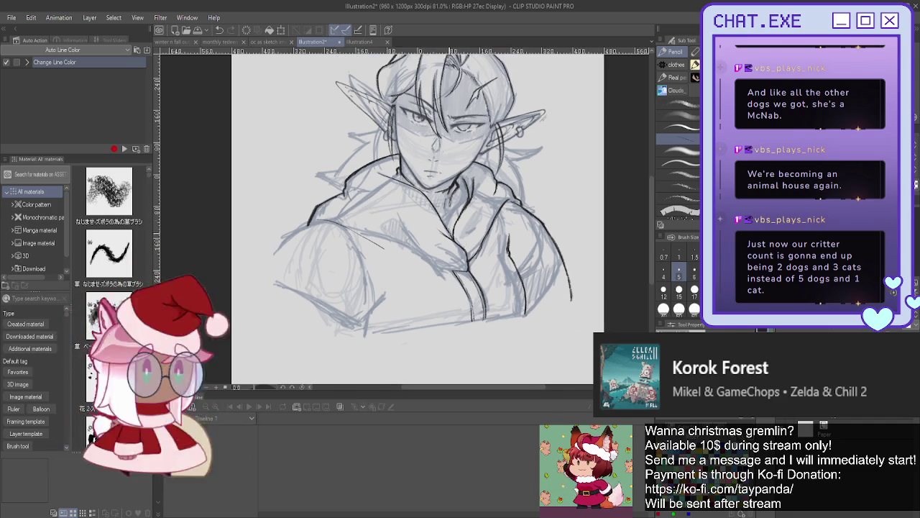
Step: Mirror the canvas and ink the jacket's outer shoulder line, removing a stray hem stroke
key(h)
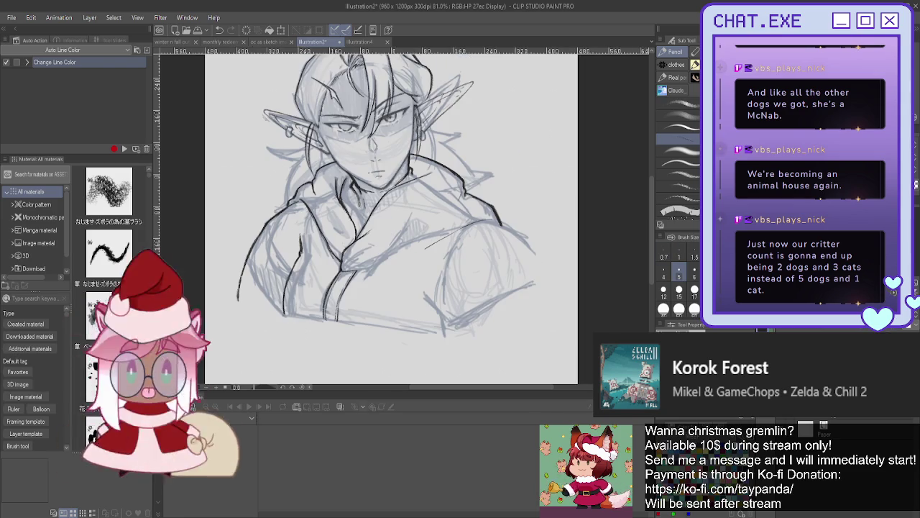
drag(388, 216, 375, 230)
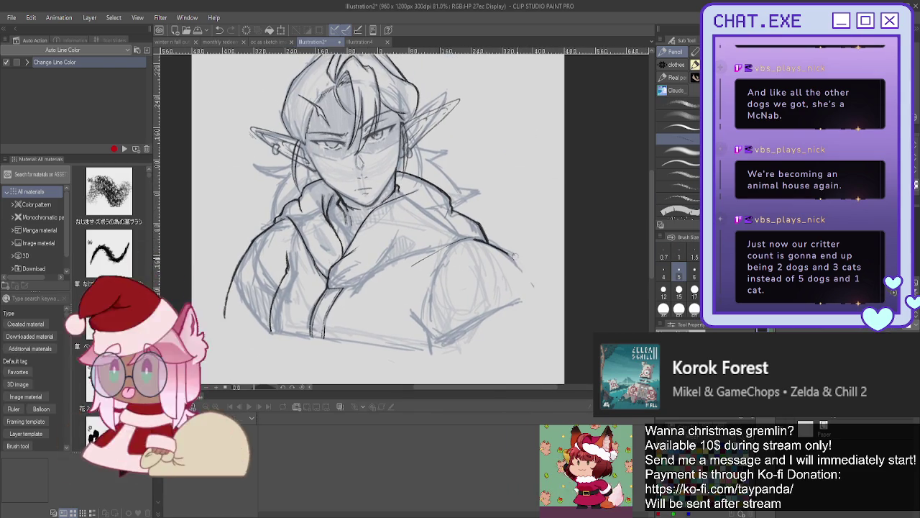
drag(500, 248, 532, 284)
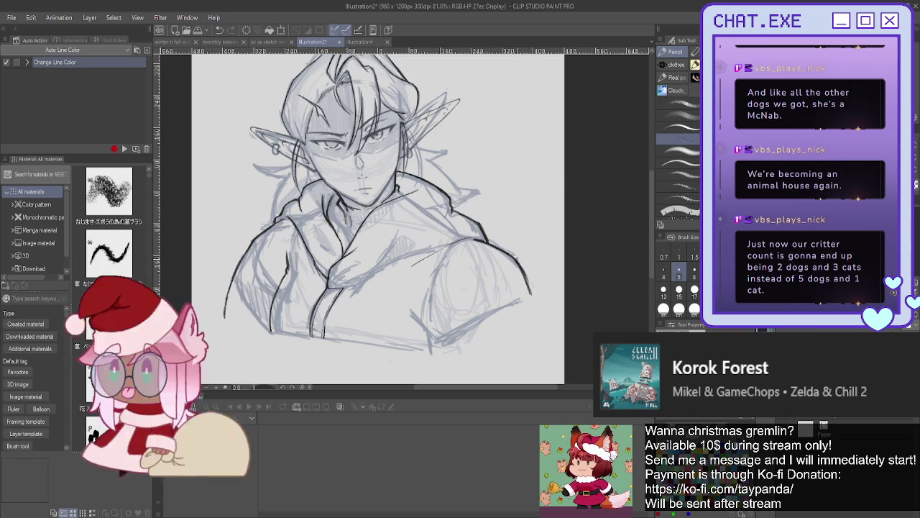
mouse_move(509, 256)
mouse_down()
mouse_move(535, 313)
mouse_move(502, 335)
mouse_up()
key(ctrl+z)
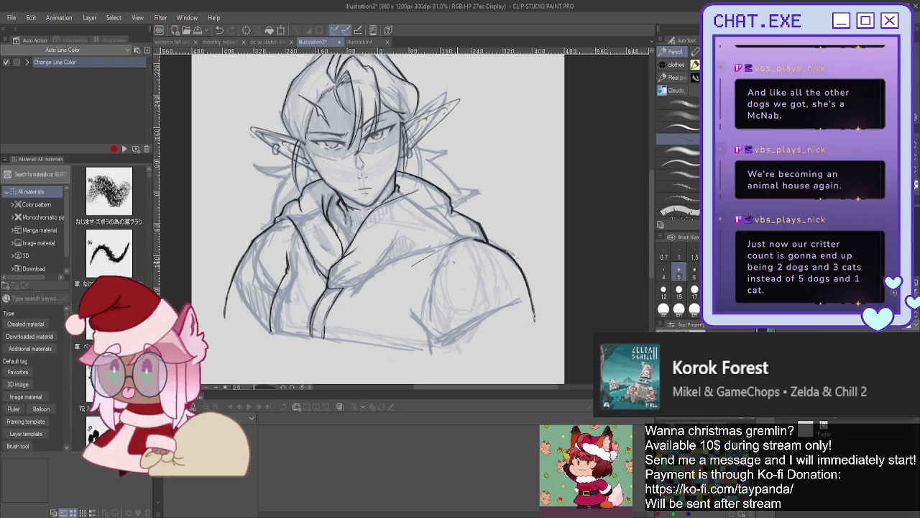
Step: Ink the short strokes below the arm, redrawing one after an undo
key(h)
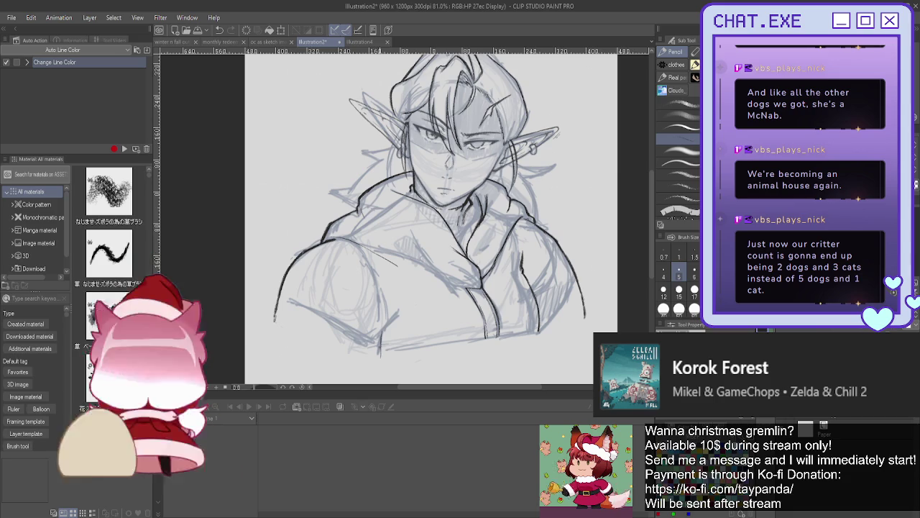
key(h)
drag(412, 316, 431, 349)
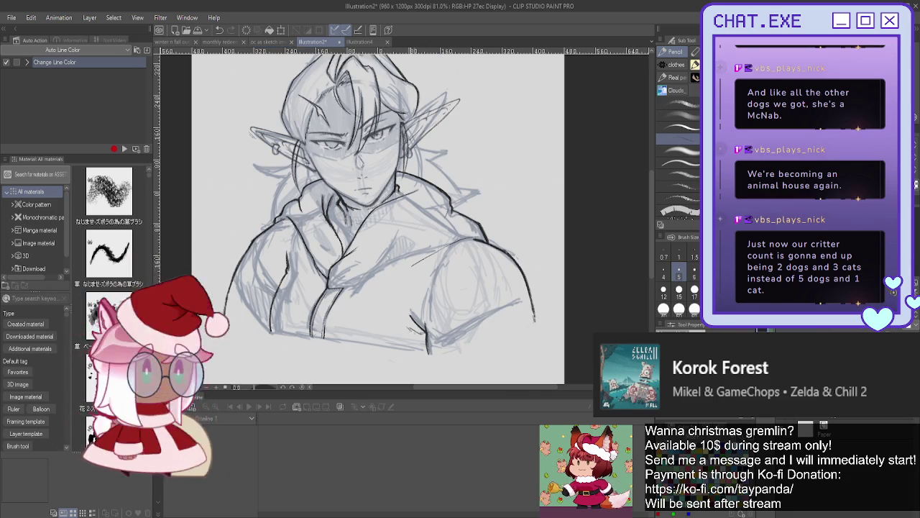
key(ctrl+z)
drag(406, 322, 424, 334)
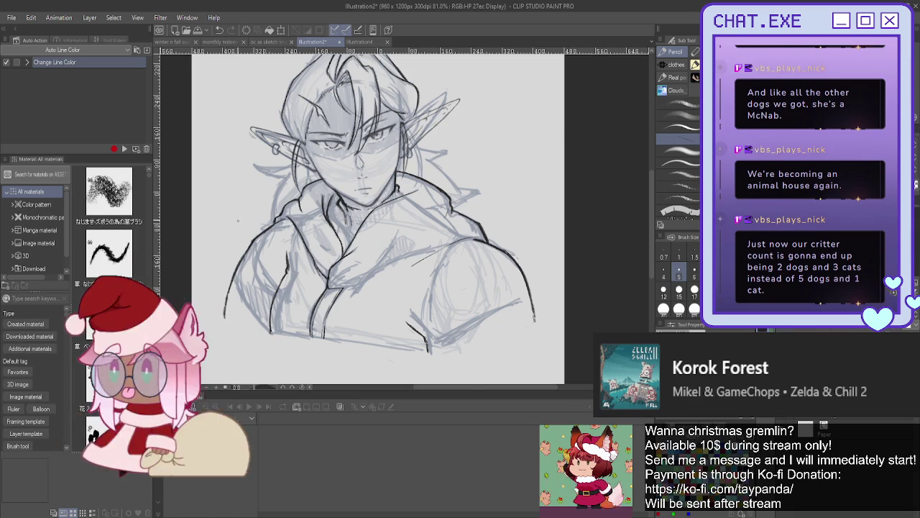
Step: Ink the opposite shoulder's curved outer contour, extending it down the sleeve
scroll(248, 244, up, 2)
scroll(244, 238, up, 1)
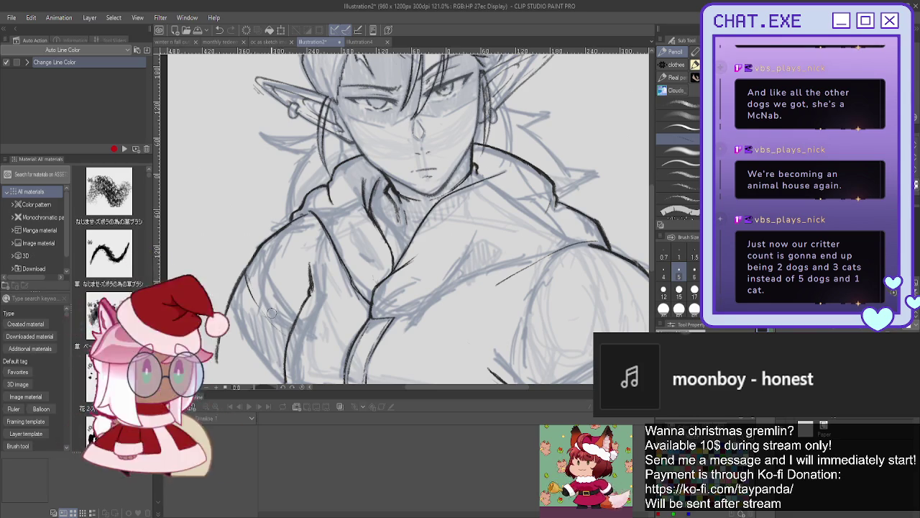
drag(248, 273, 282, 326)
scroll(266, 338, up, 2)
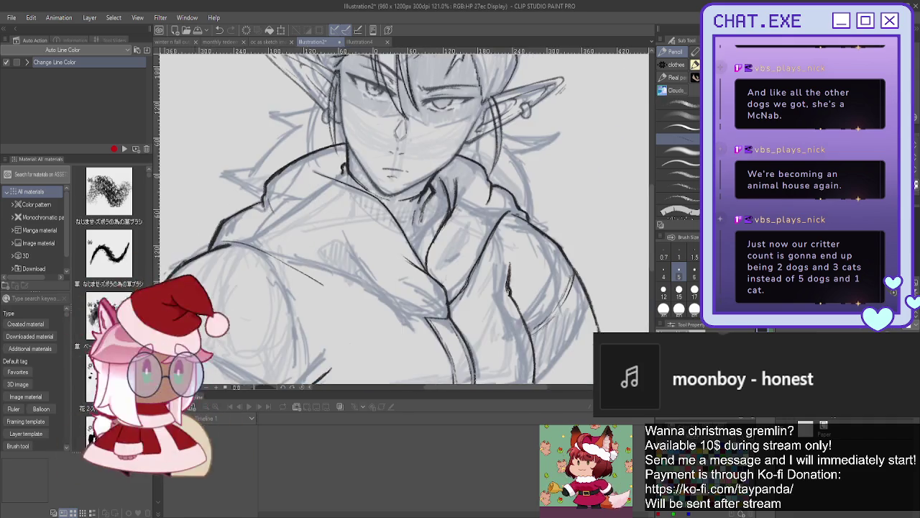
scroll(266, 338, up, 2)
drag(256, 238, 247, 285)
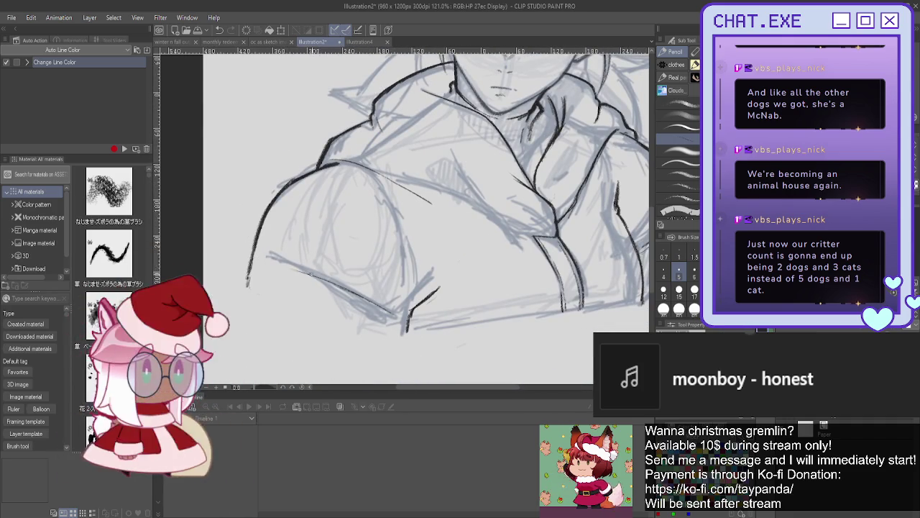
Step: Add short strokes along the lower jacket hem and darken its edge
drag(275, 268, 296, 273)
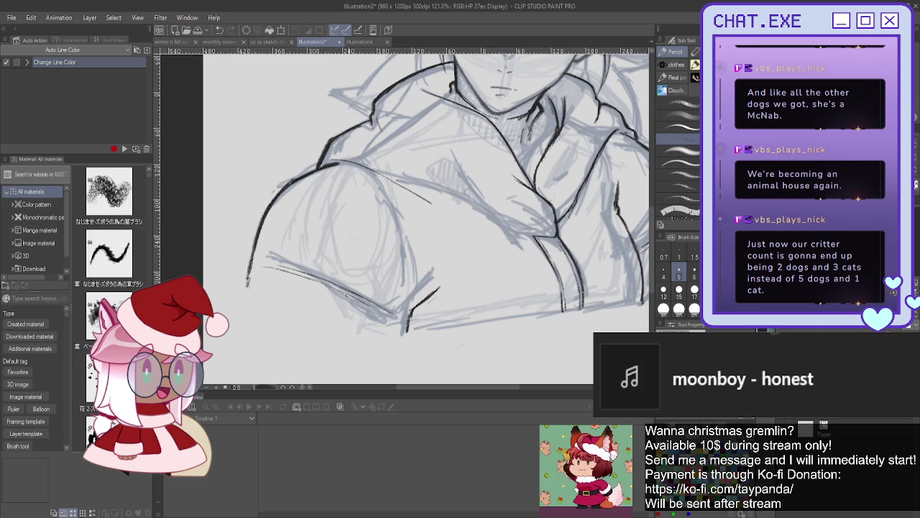
drag(372, 308, 400, 323)
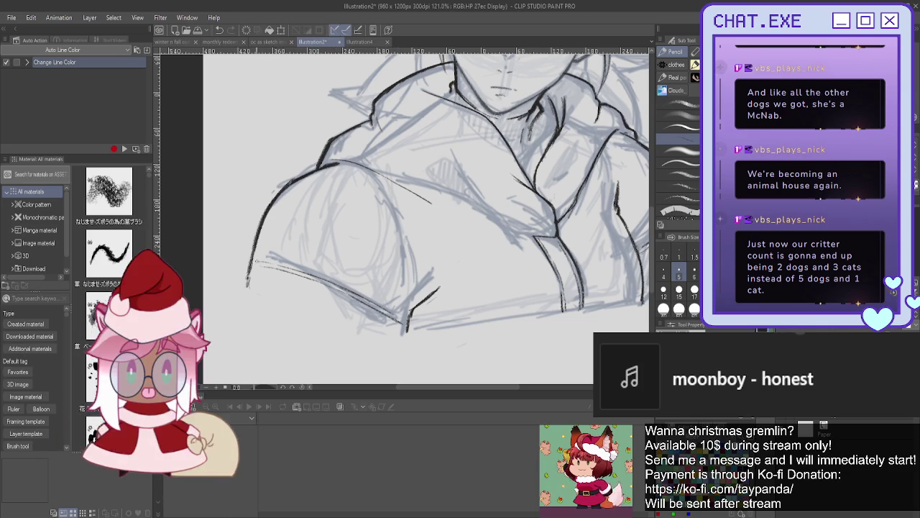
mouse_move(282, 269)
mouse_down()
mouse_move(304, 277)
mouse_move(285, 271)
mouse_up()
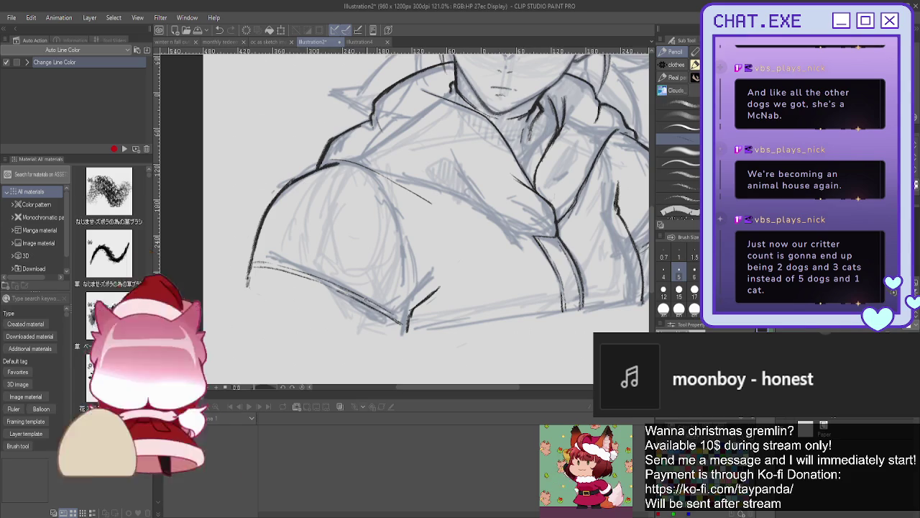
scroll(336, 277, down, 3)
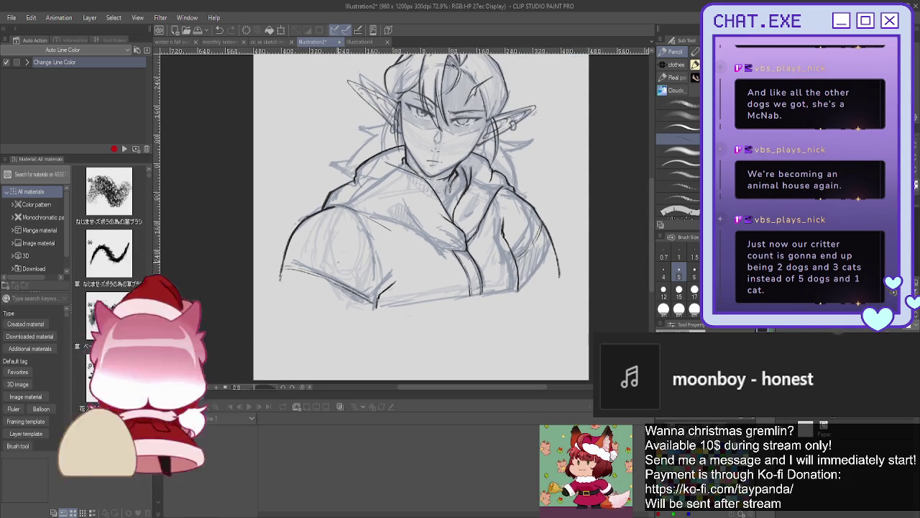
Step: Ink the collar line near the jaw and its pointed tip
drag(421, 216, 408, 280)
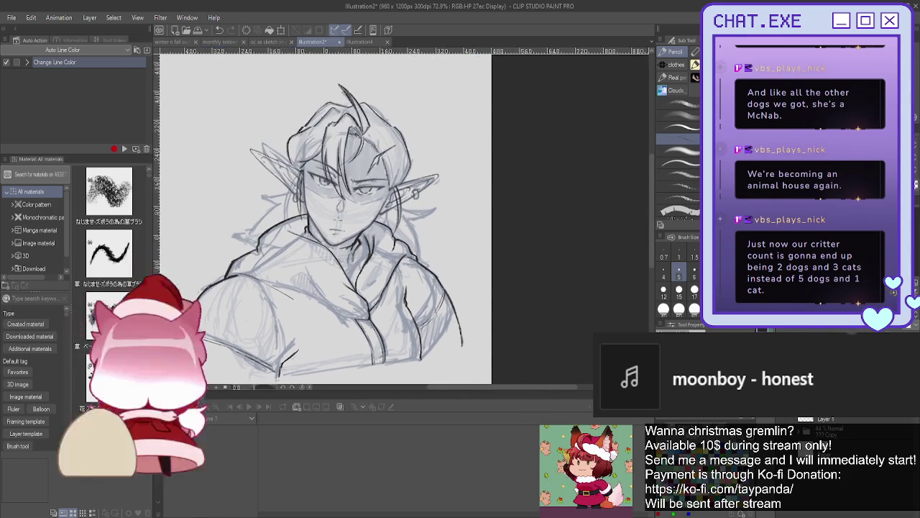
key(h)
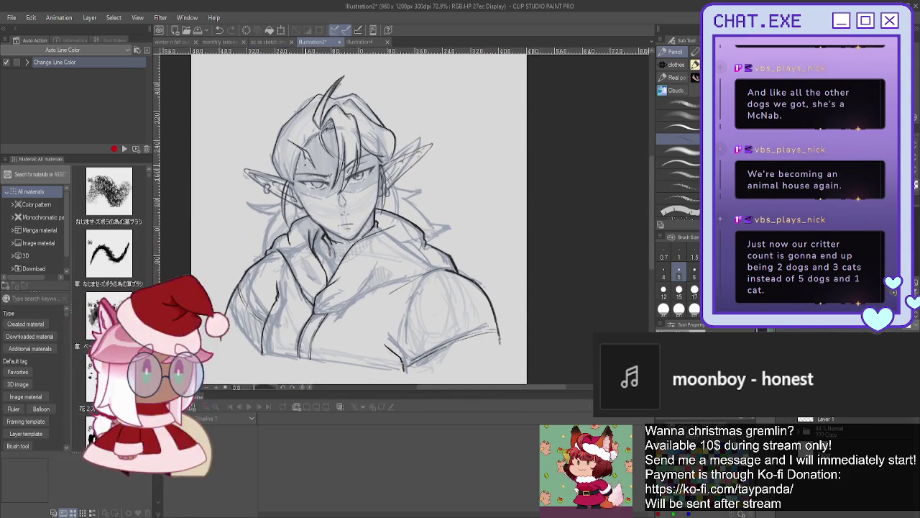
scroll(304, 164, up, 3)
scroll(428, 209, up, 2)
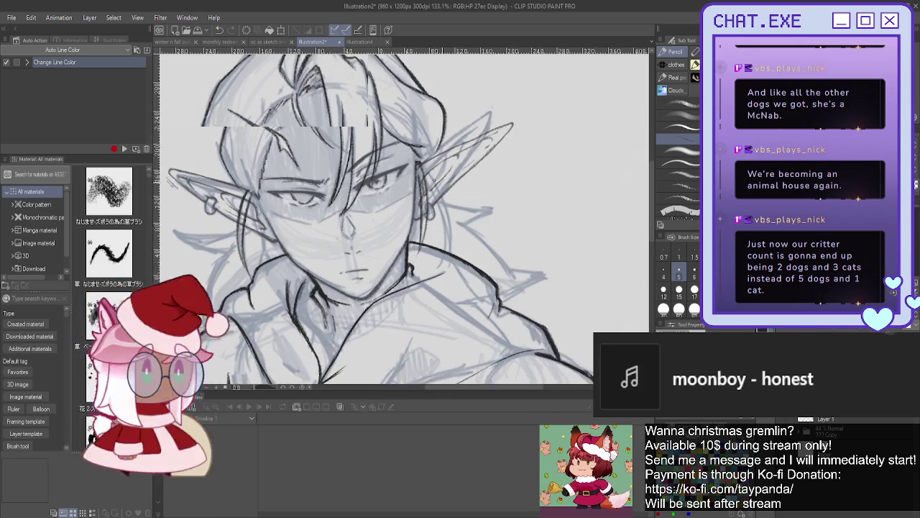
mouse_move(442, 204)
mouse_down()
mouse_move(504, 213)
mouse_move(466, 234)
mouse_move(522, 285)
mouse_up()
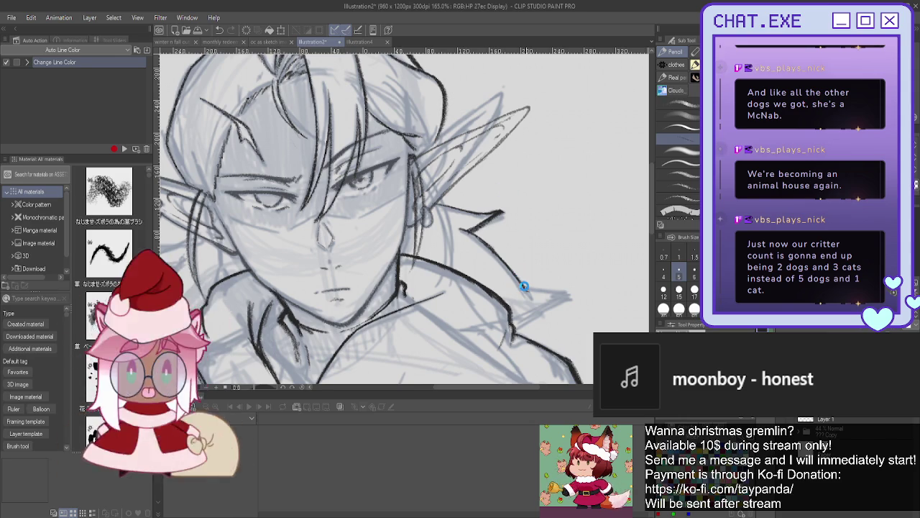
mouse_move(520, 284)
mouse_down()
mouse_move(570, 295)
mouse_move(518, 334)
mouse_up()
Step: Ink a hair strand hanging below the ear
drag(323, 216, 532, 238)
scroll(532, 238, down, 2)
scroll(401, 352, up, 1)
scroll(401, 352, up, 1)
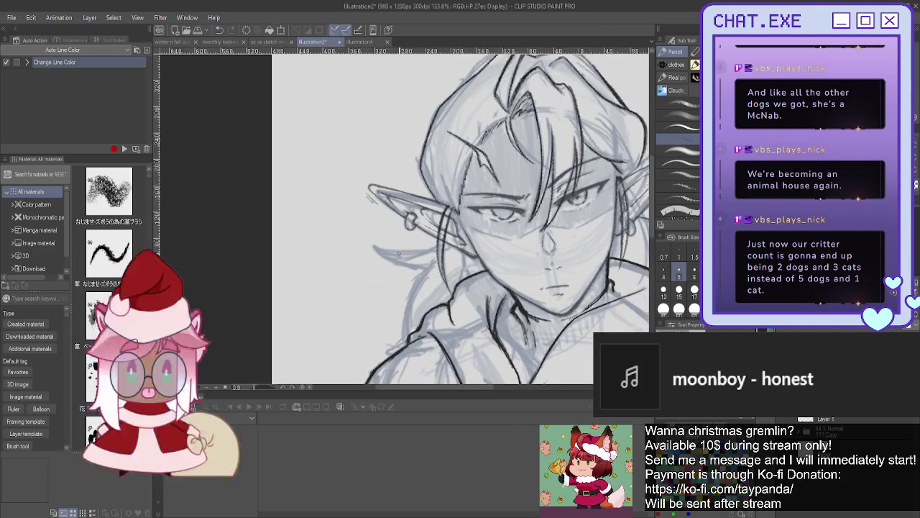
scroll(402, 353, up, 1)
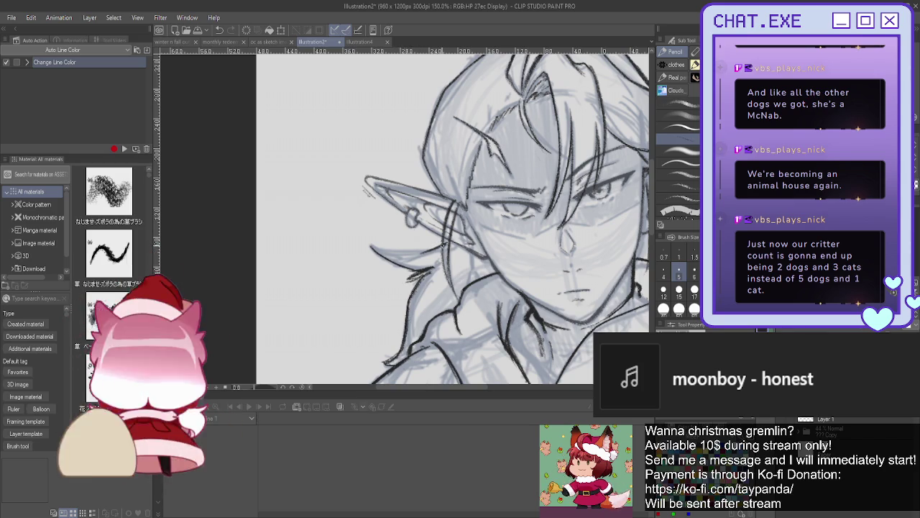
mouse_move(429, 251)
mouse_down()
mouse_move(368, 244)
mouse_move(403, 281)
mouse_up()
Step: Zoom out and mirror the view back and forth to check the line art
key(ctrl+minus)
key(ctrl+minus)
key(ctrl+minus)
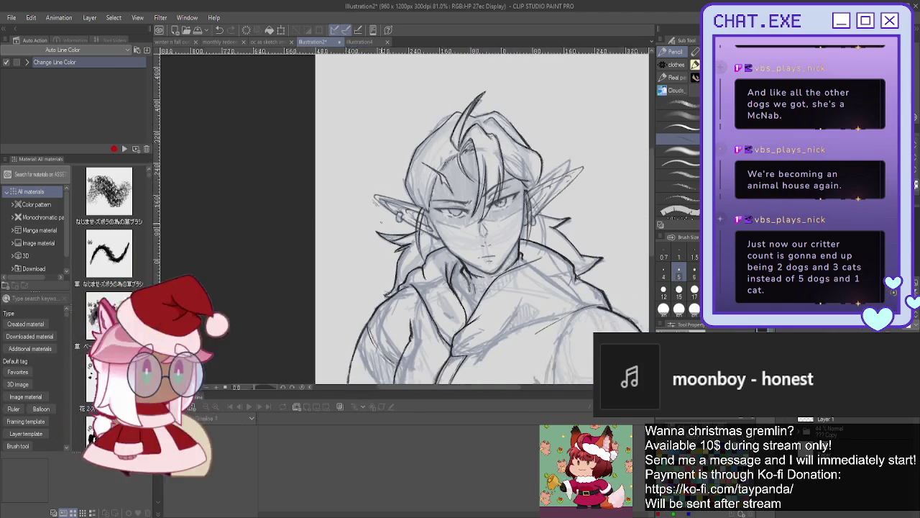
key(ctrl+minus)
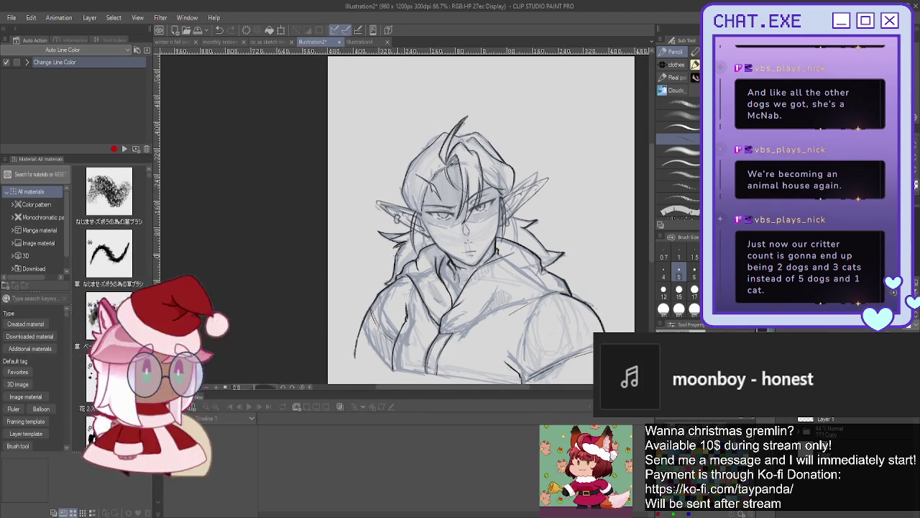
scroll(505, 157, up, 2)
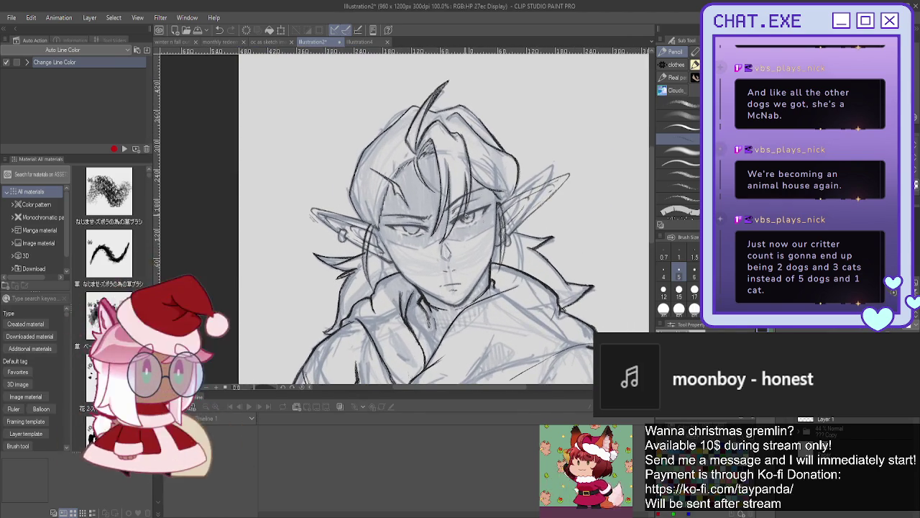
scroll(468, 108, up, 1)
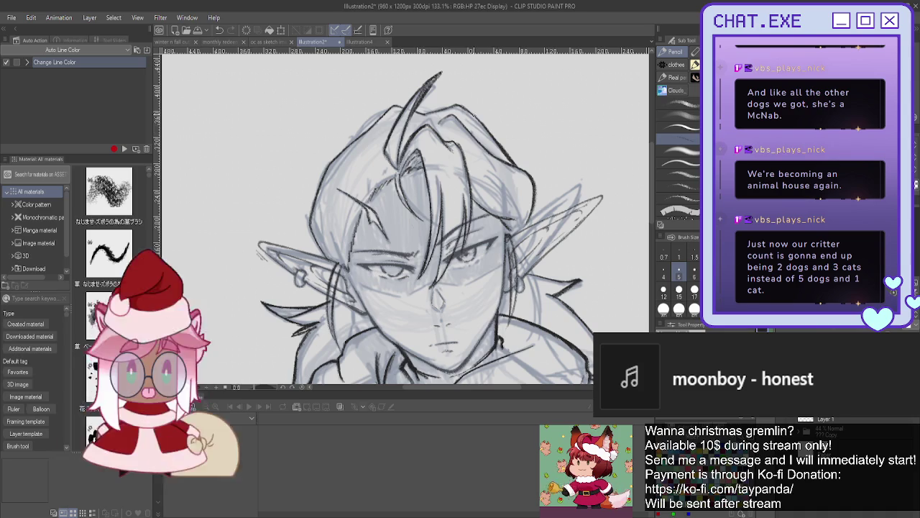
scroll(400, 201, down, 1)
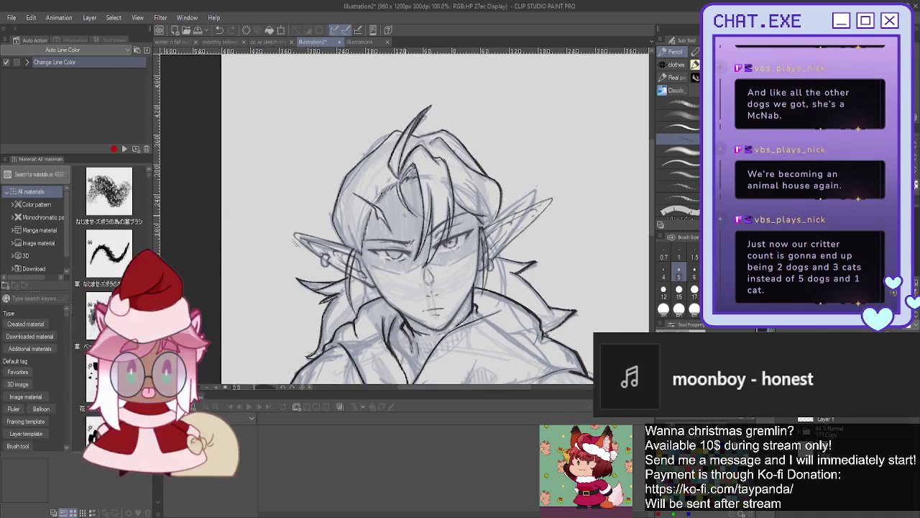
key(h)
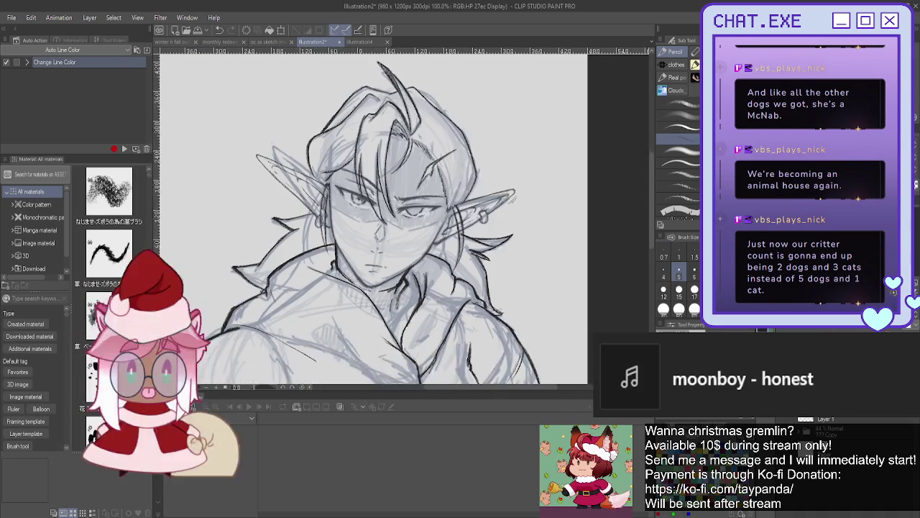
drag(374, 216, 409, 199)
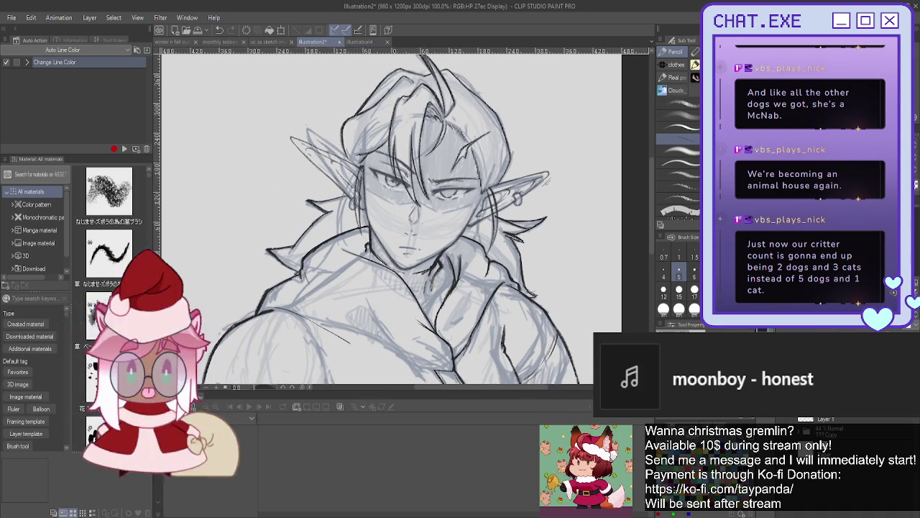
key(h)
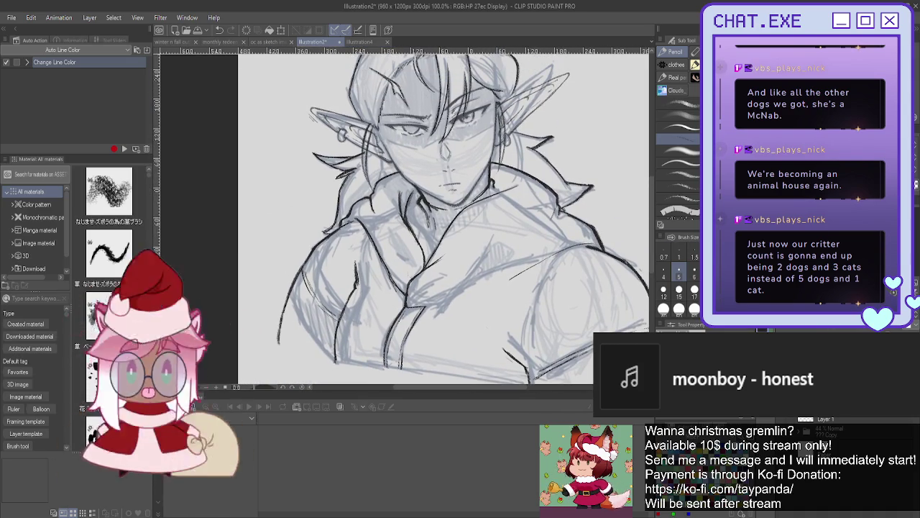
key(h)
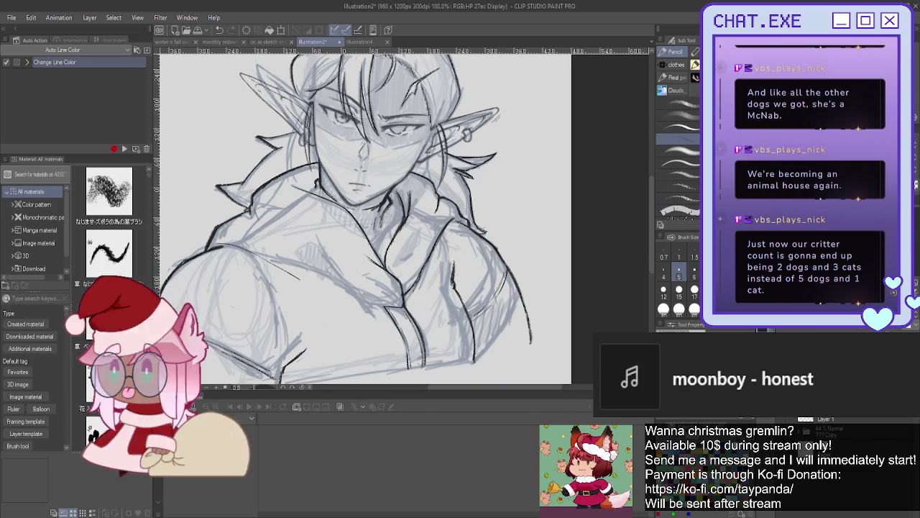
scroll(227, 260, up, 1)
Step: Ink several fold strokes across the chest and darken the left-side chest line
scroll(226, 260, up, 1)
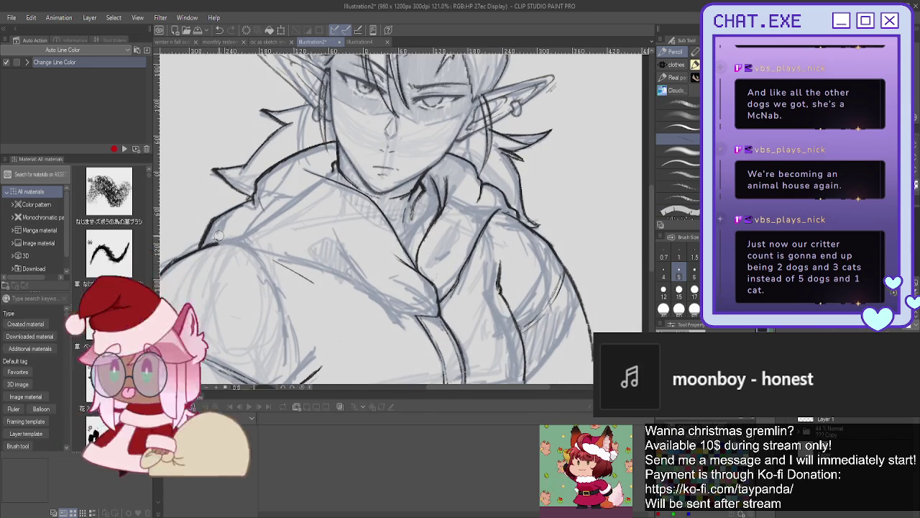
scroll(237, 237, up, 1)
scroll(237, 237, up, 1)
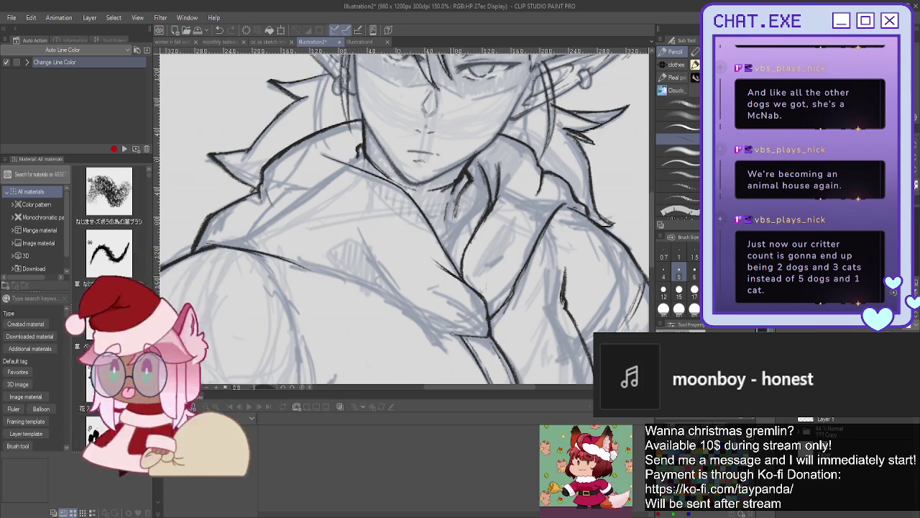
drag(416, 319, 336, 257)
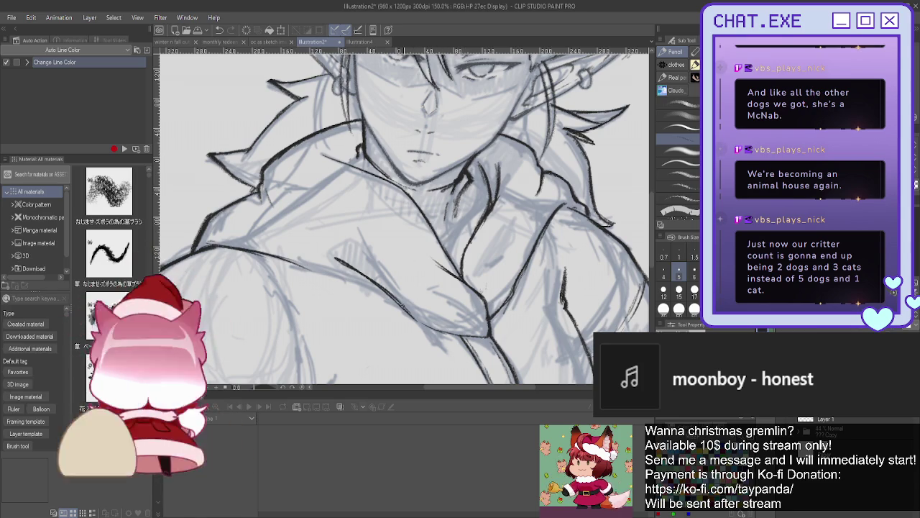
drag(377, 285, 457, 335)
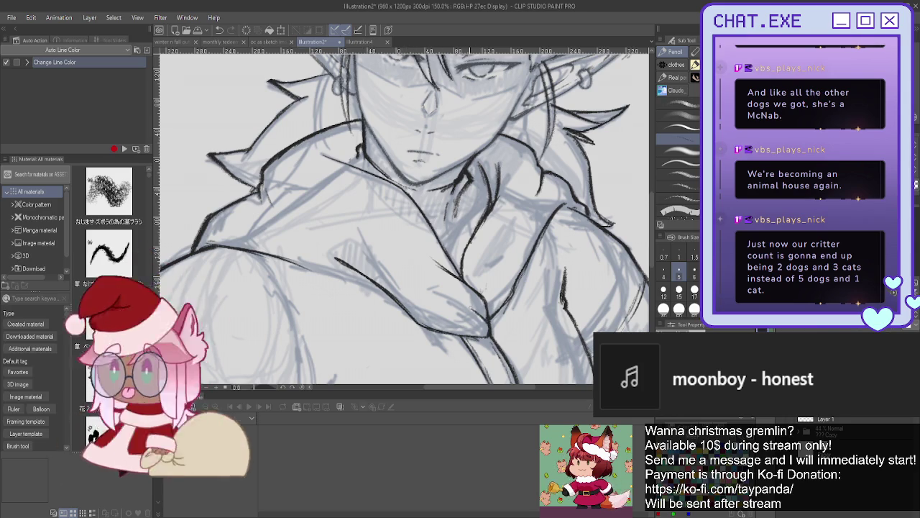
drag(430, 287, 468, 311)
drag(401, 308, 289, 261)
drag(394, 302, 412, 316)
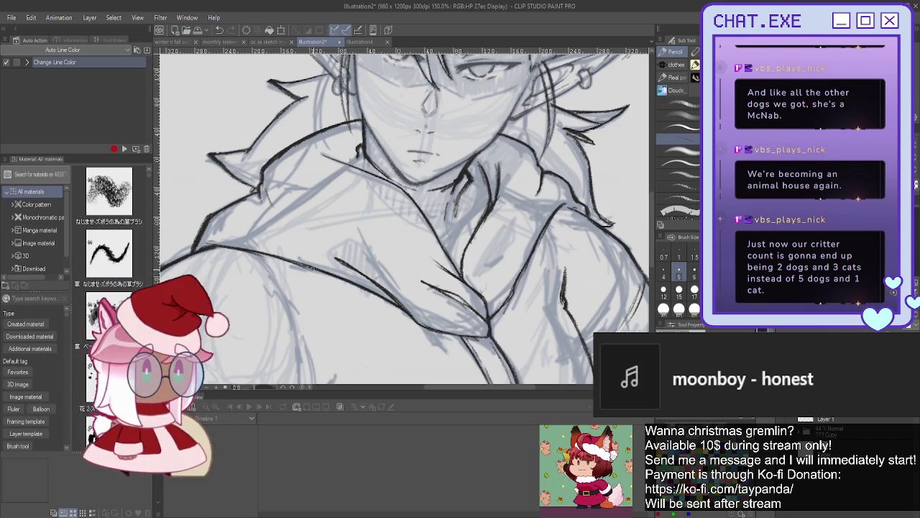
drag(305, 265, 238, 244)
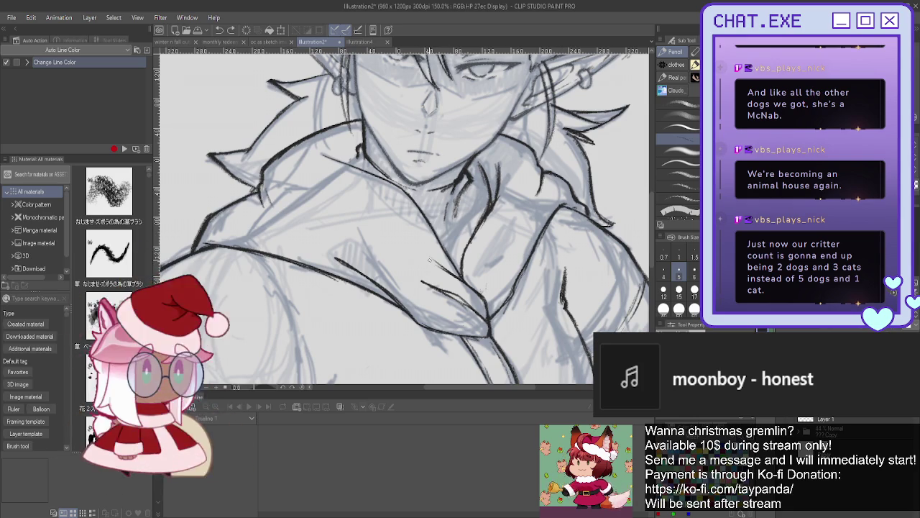
scroll(426, 279, down, 2)
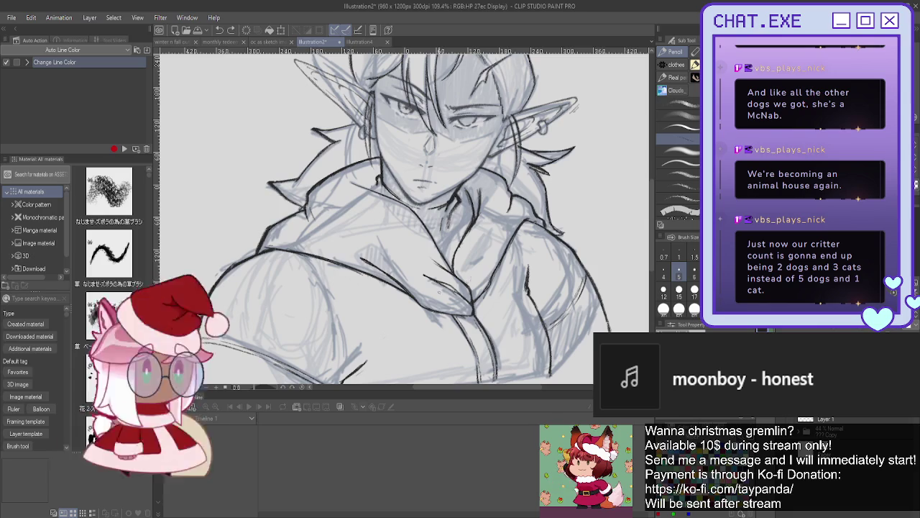
Step: Switch to Layer 1 Copy 2, flip the view horizontally, and display it at 100%
scroll(431, 285, down, 1)
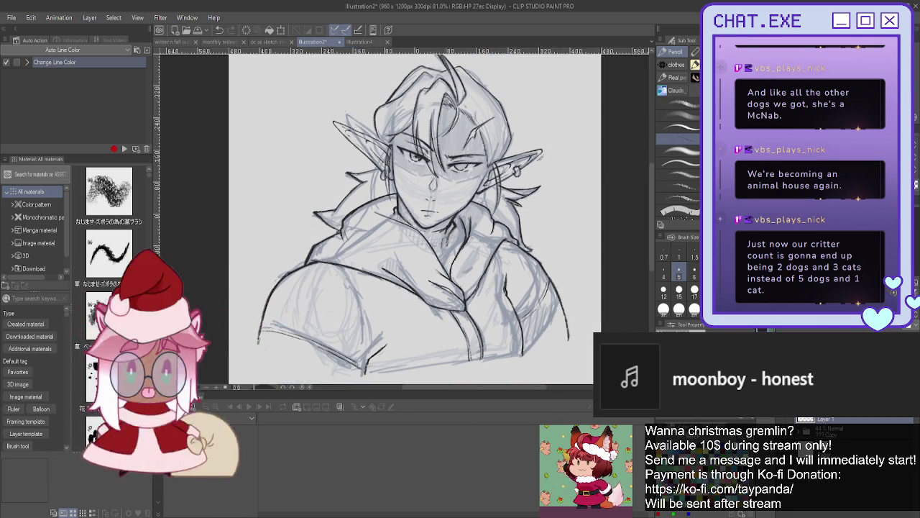
drag(431, 215, 395, 266)
key(alt+])
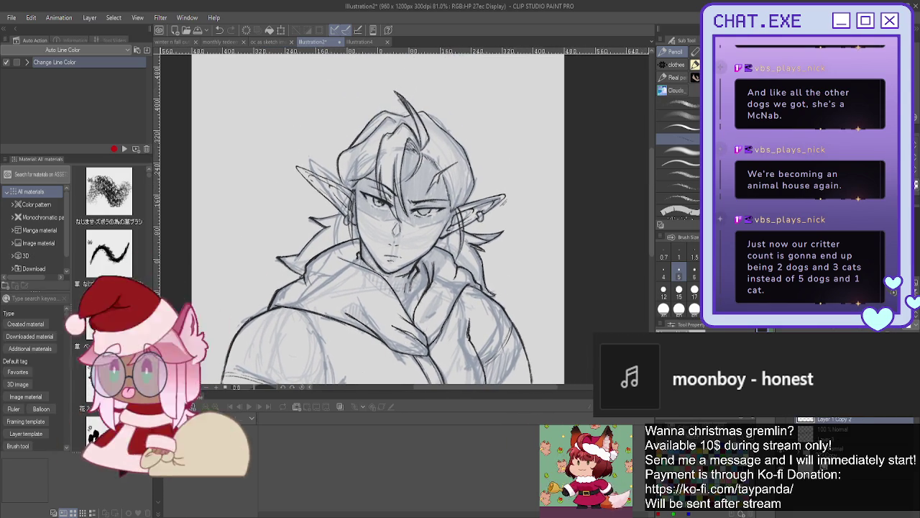
key(h)
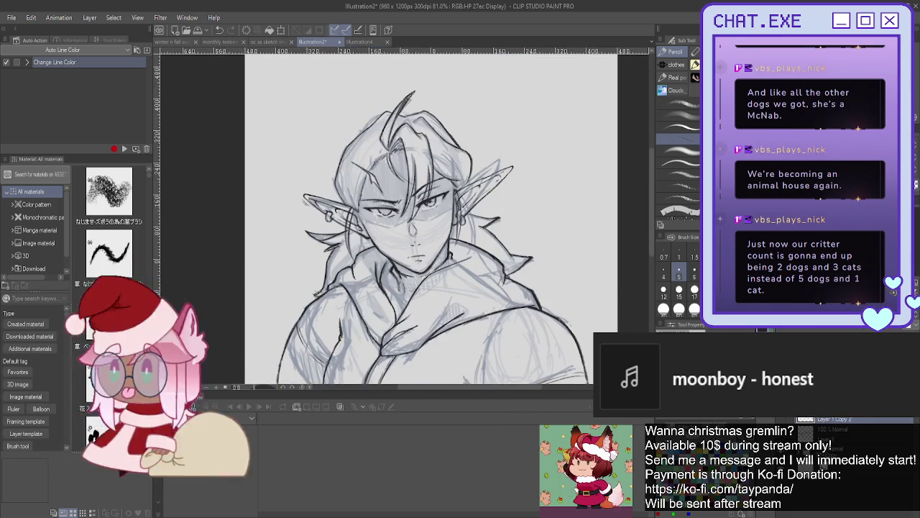
key(ctrl+alt+0)
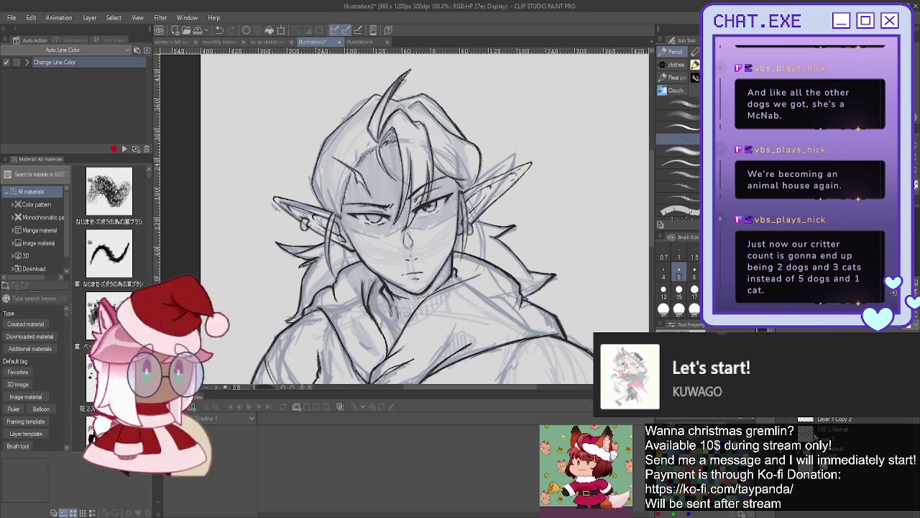
scroll(424, 216, up, 2)
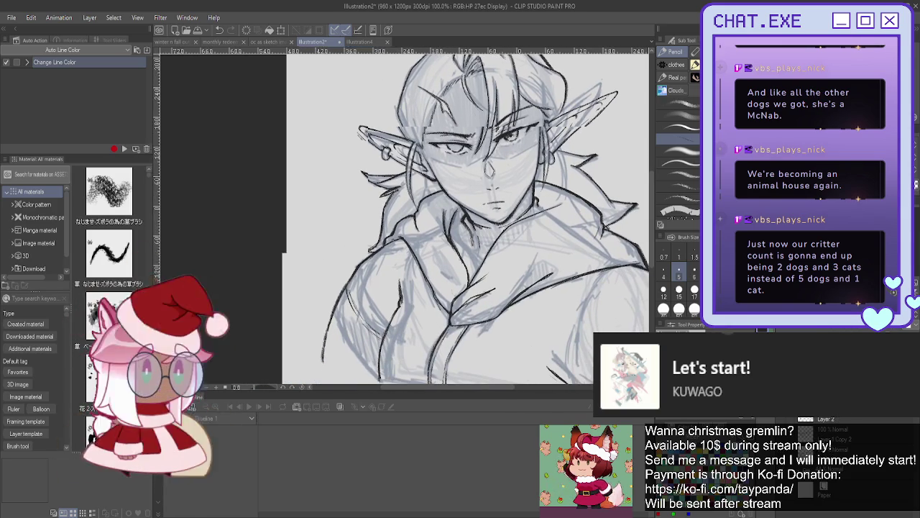
Step: Draw a small diamond-shaped earring hanging below the ear, then zoom back out
scroll(421, 169, up, 2)
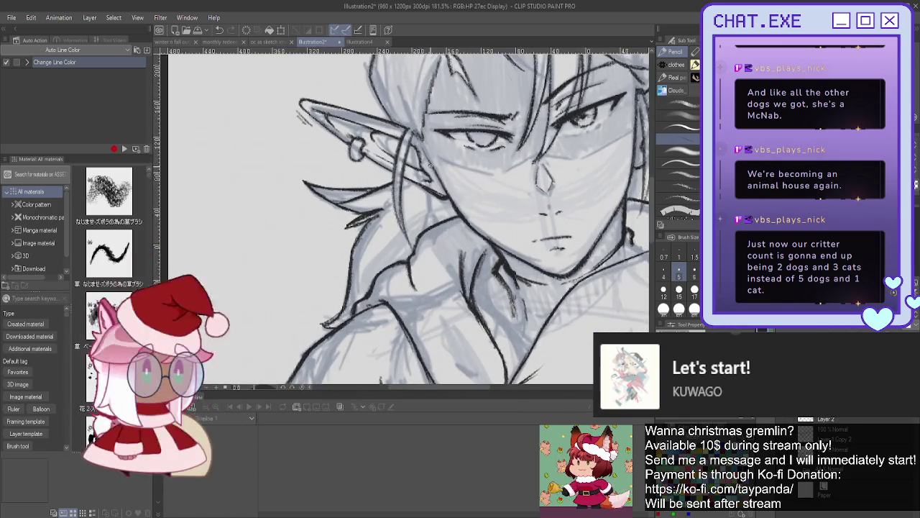
scroll(421, 169, up, 2)
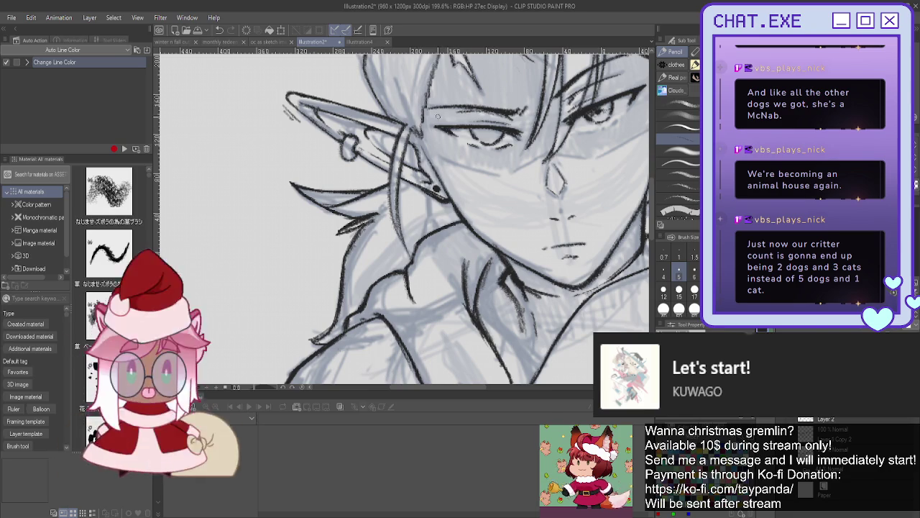
drag(436, 190, 442, 228)
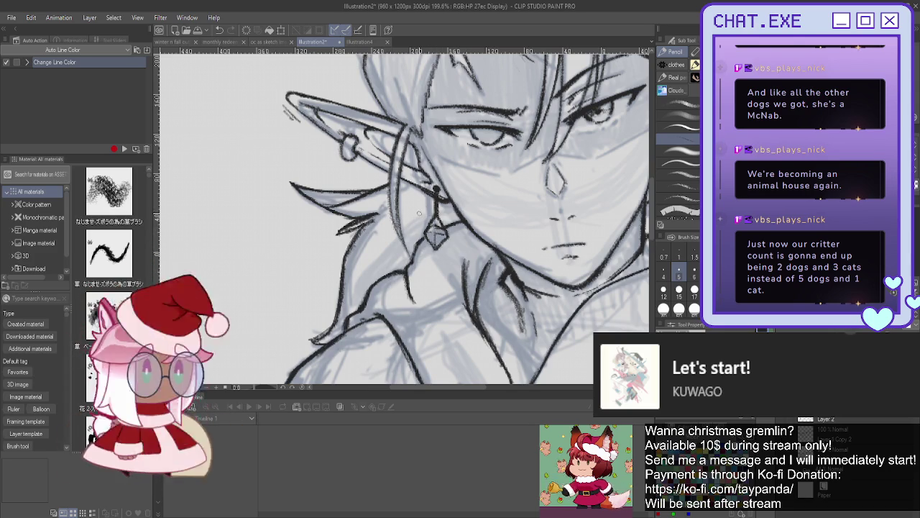
scroll(419, 213, down, 2)
scroll(420, 213, down, 2)
scroll(419, 213, down, 1)
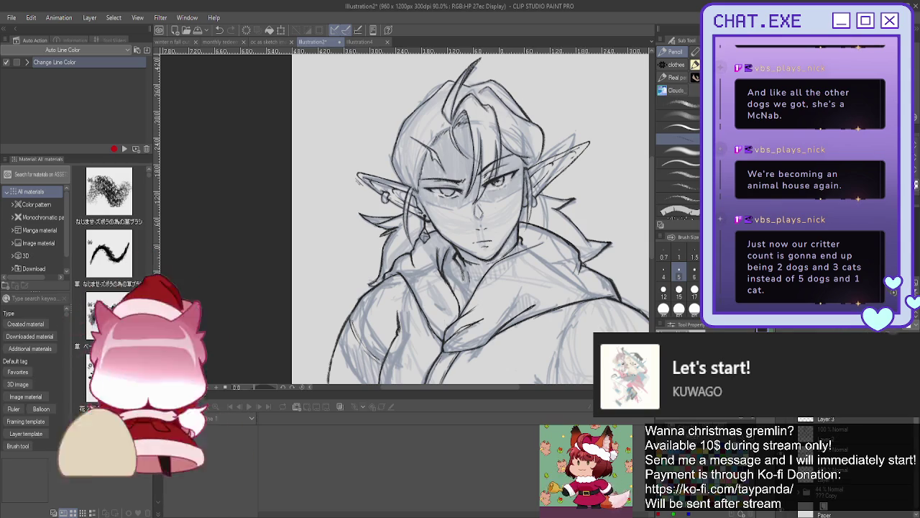
key(ctrl+plus)
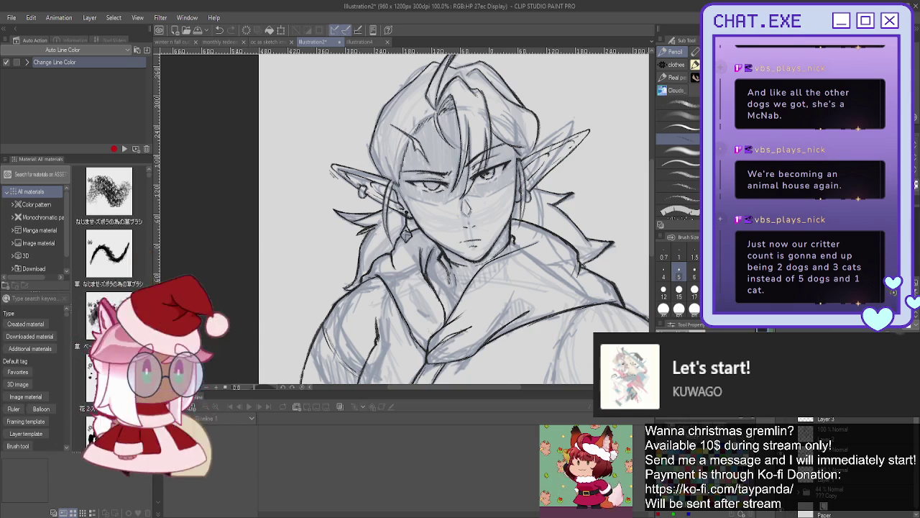
Step: Zoom in to about 133% on the face and collar
scroll(394, 231, up, 1)
scroll(394, 231, up, 1)
scroll(394, 231, up, 1)
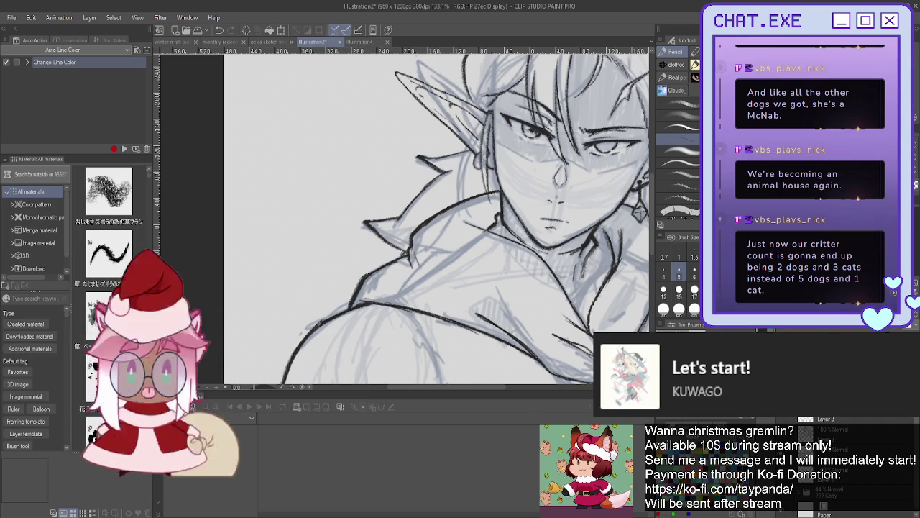
Step: Undo the hatching below the neck and redraw fresh hatch strokes on the upper chest
drag(431, 216, 374, 204)
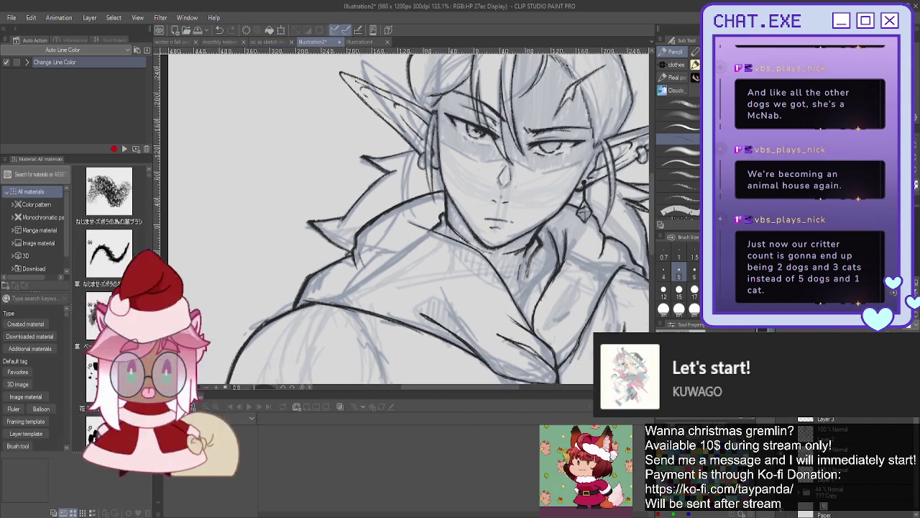
drag(432, 215, 328, 209)
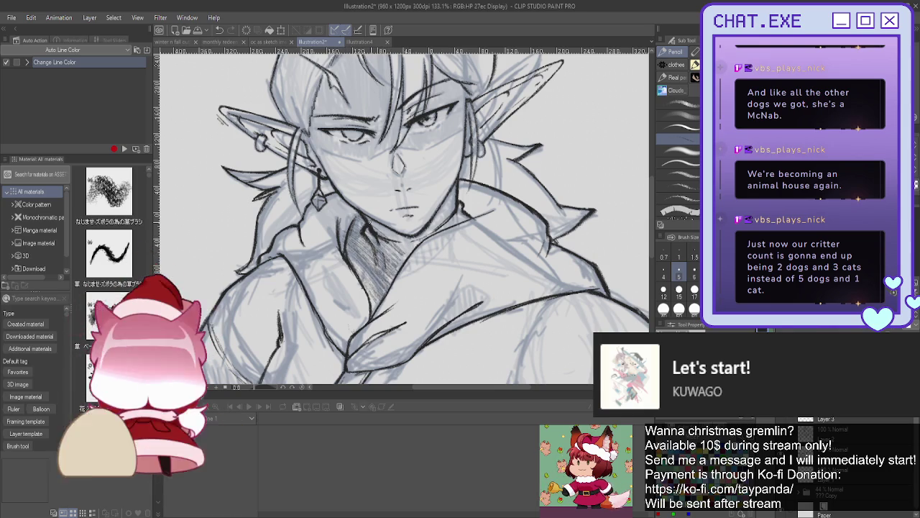
key(ctrl+z)
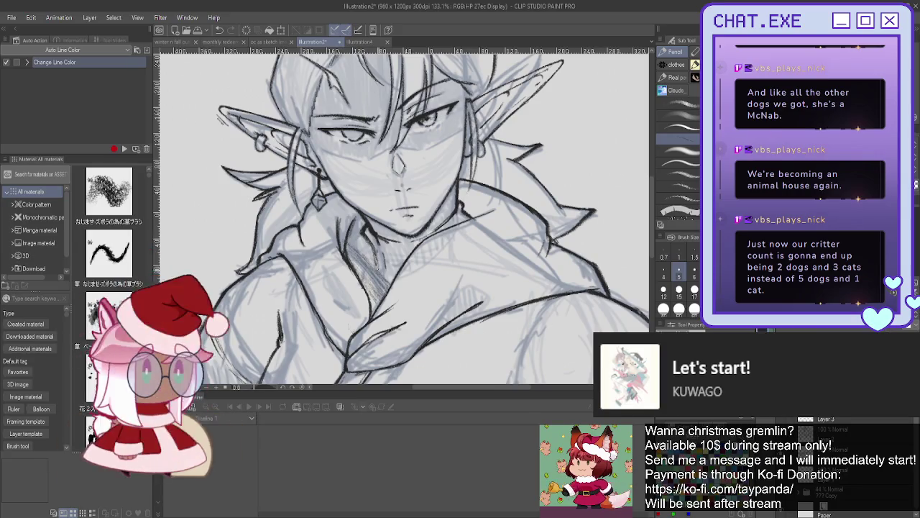
drag(352, 233, 383, 259)
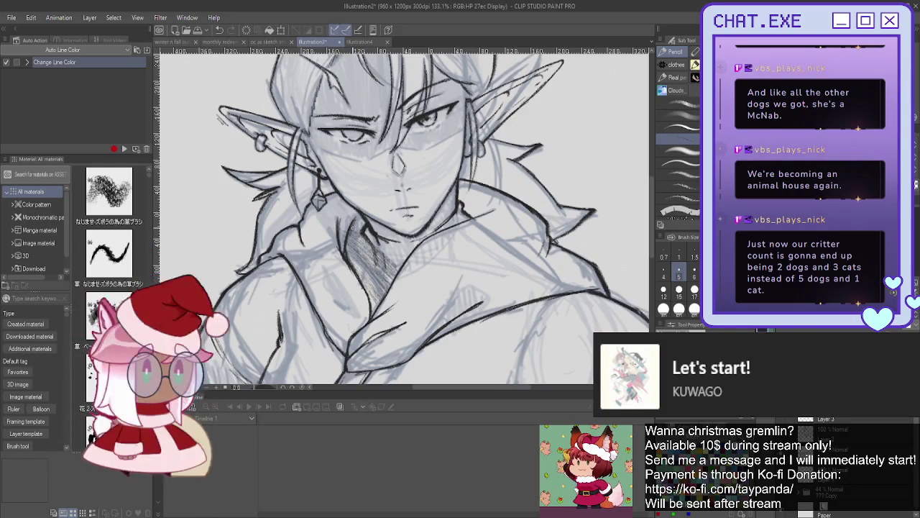